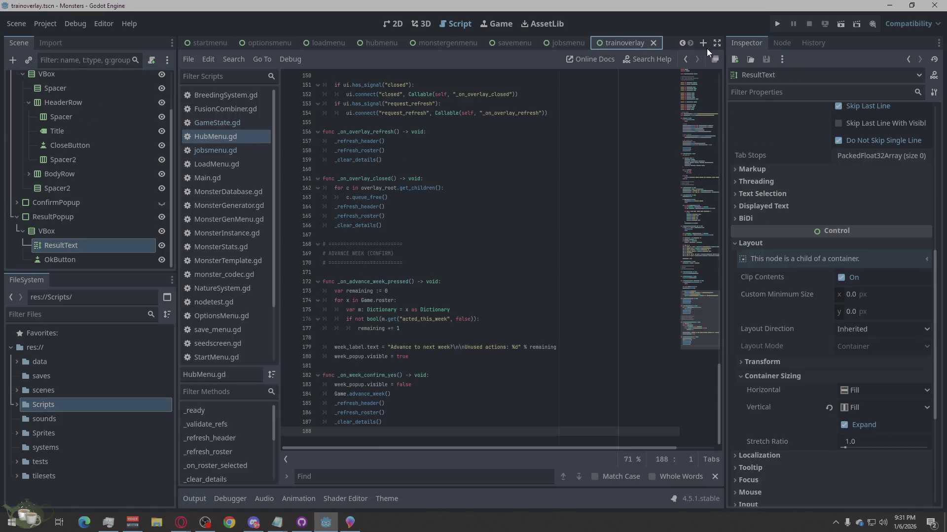
- Create a new scene with a Control root node named TournamentsMenu
left_click(702, 41)
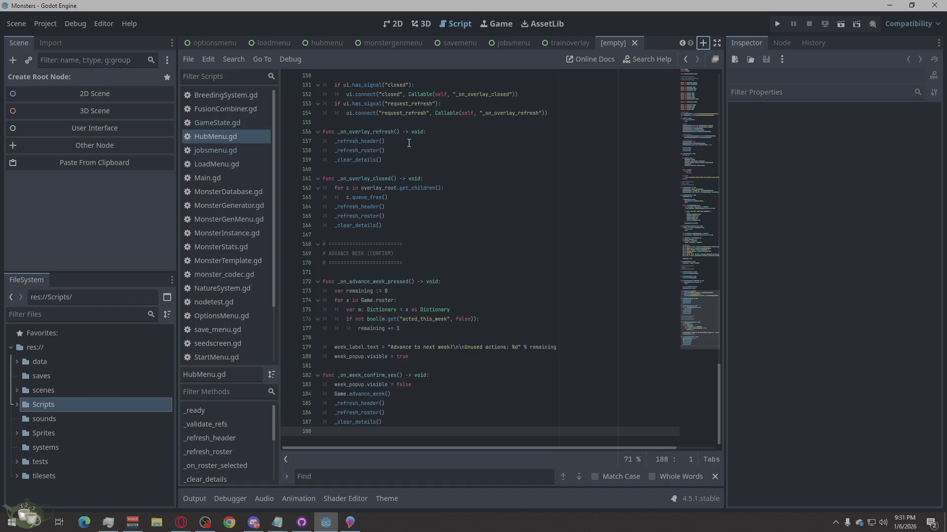
left_click(99, 148)
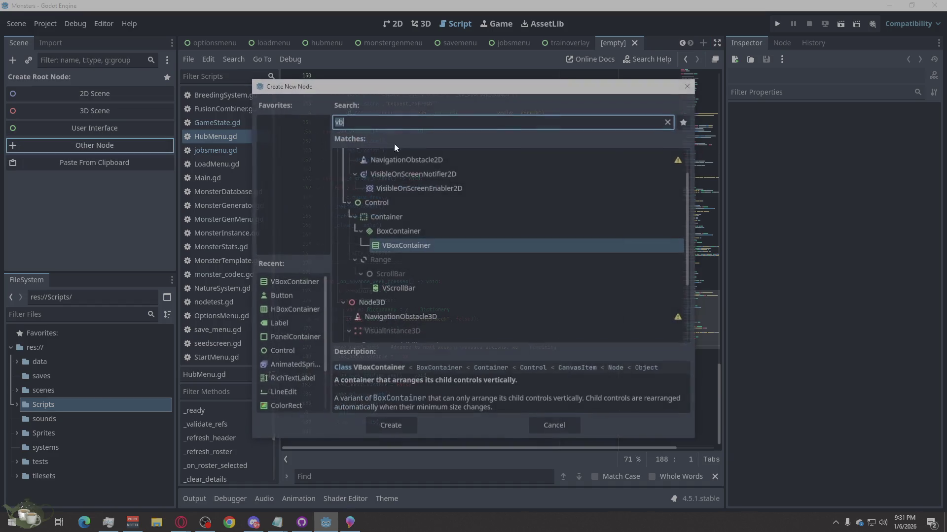
left_click(385, 203)
left_click(391, 426)
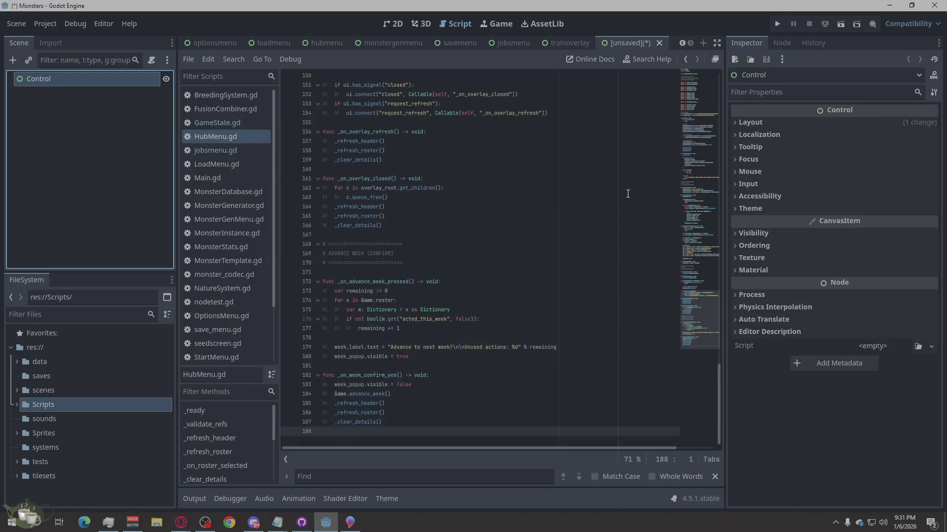
double_click(91, 80)
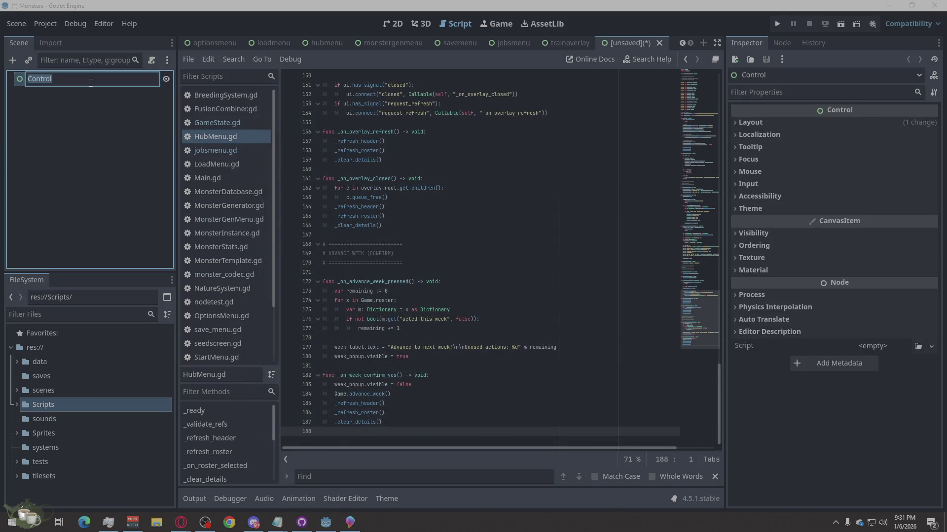
type("Tournamnets")
key("BackSpace")
key("BackSpace")
key("BackSpace")
type("ents")
key("BackSpace")
type("Menu")
key("Return")
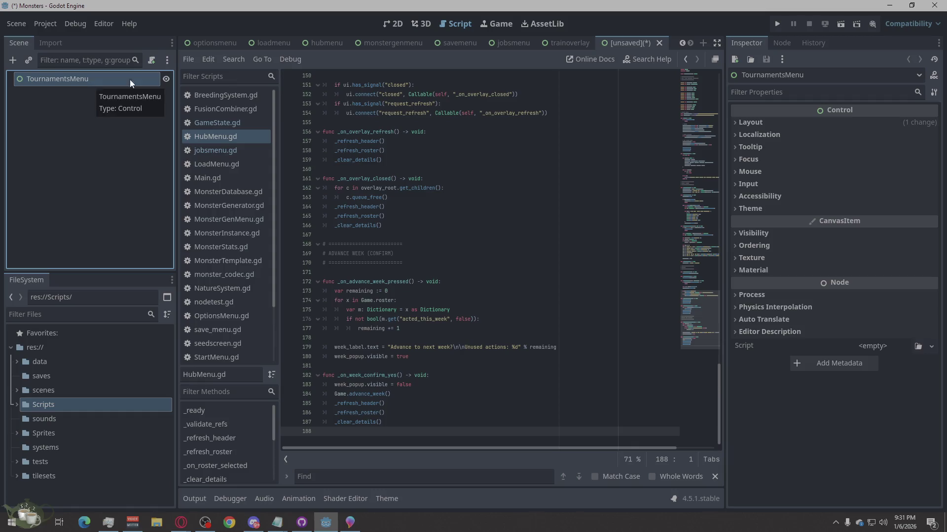
- Save it as tournamentsmenu.tscn in scenes/Screens and start another empty scene
key("ctrl+s")
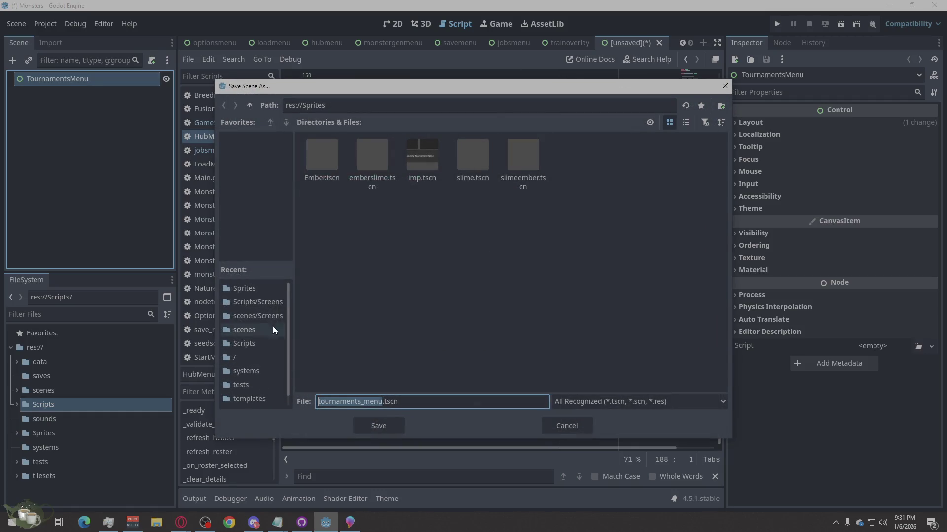
left_click(263, 314)
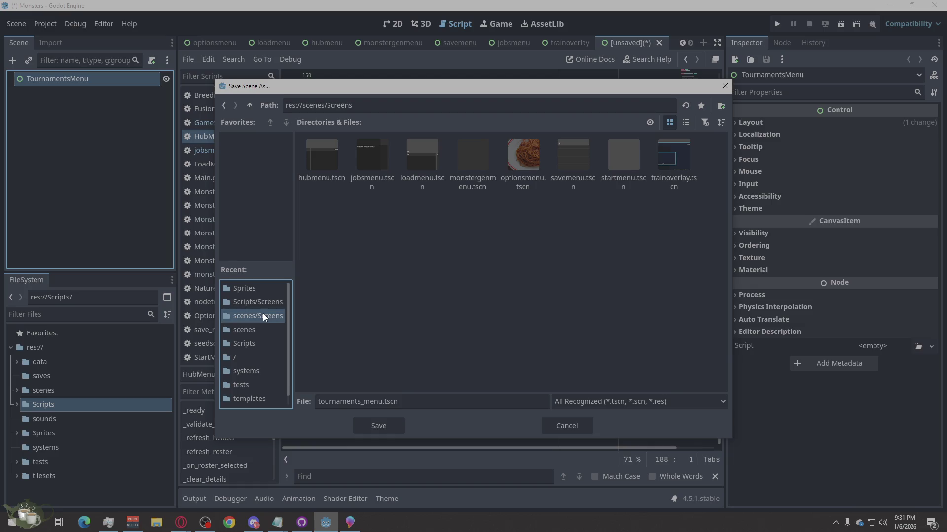
left_click(434, 293)
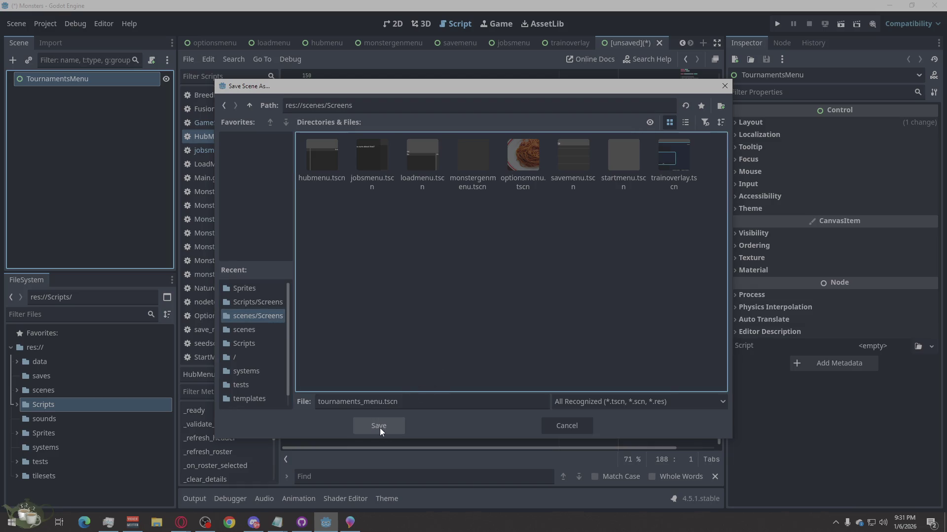
left_click(360, 402)
key("BackSpace")
left_click(367, 427)
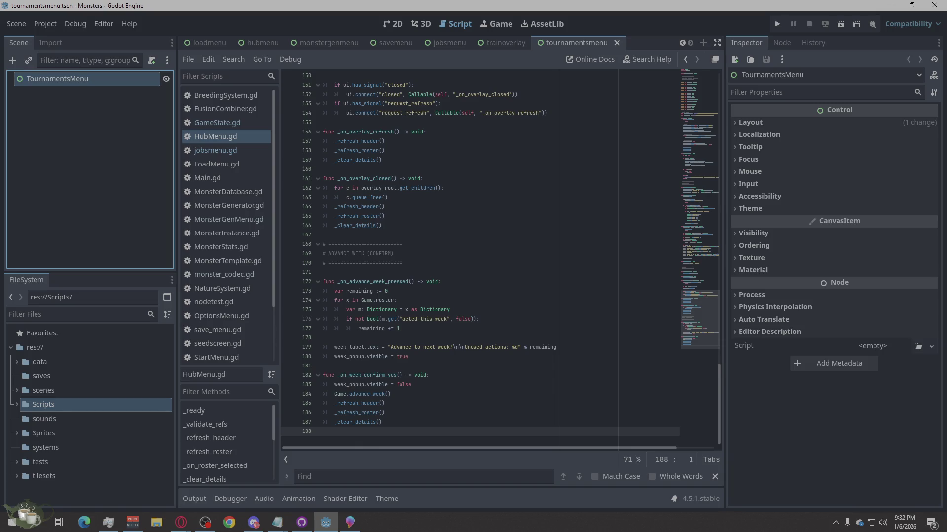
left_click(704, 43)
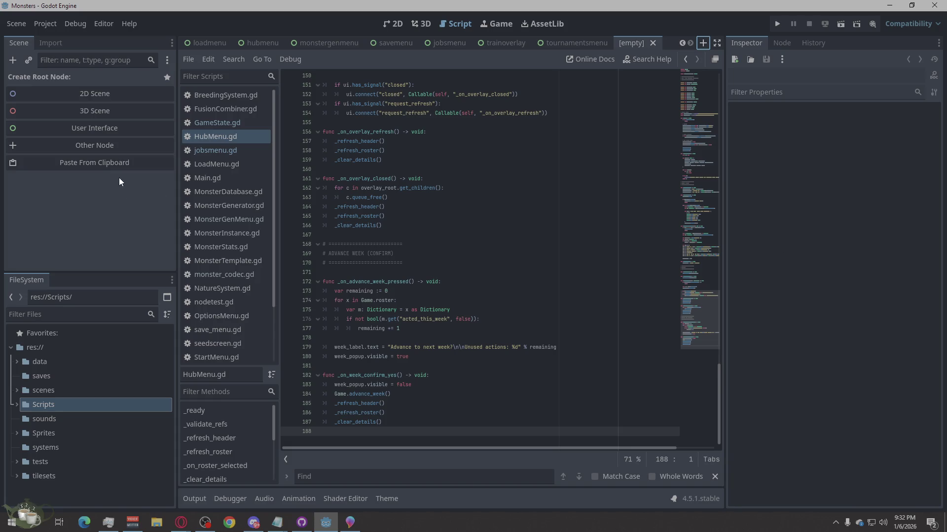
- Create a User Interface scene with root RestMenu and save it as restmenu.tscn
left_click(125, 128)
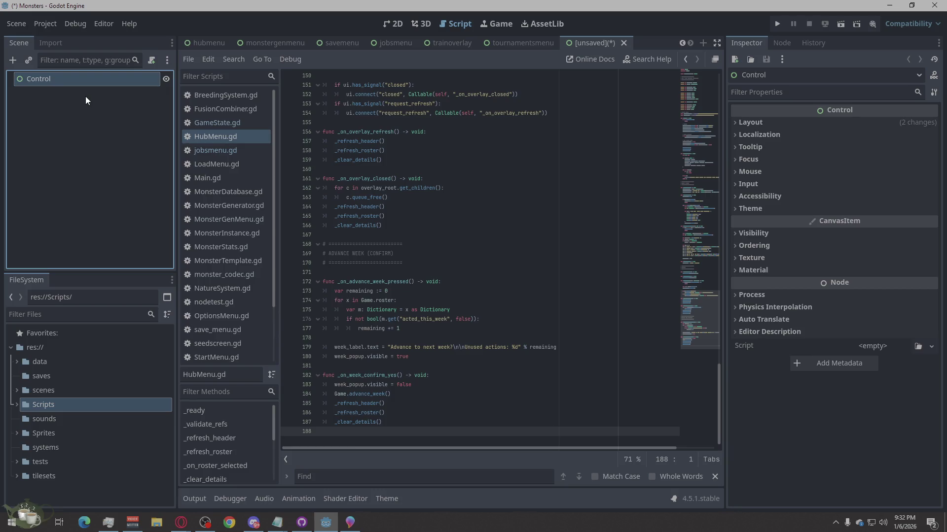
double_click(106, 82)
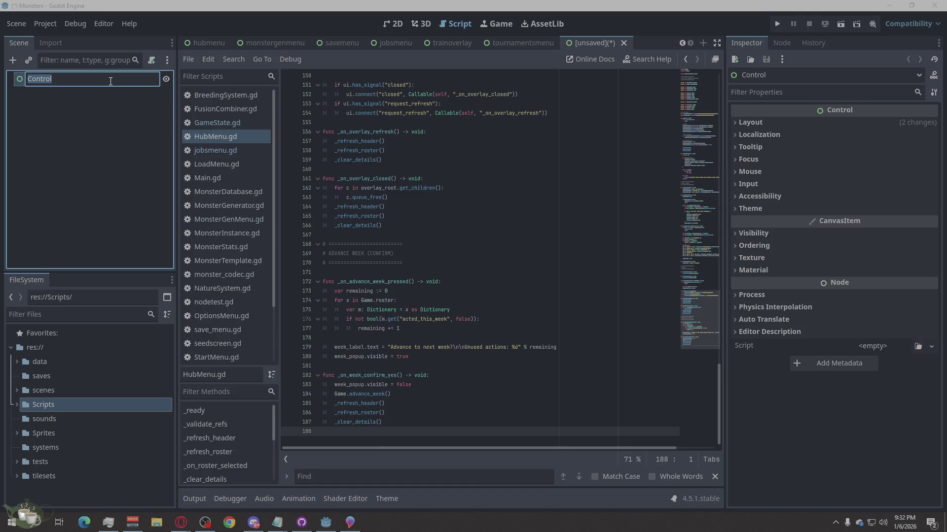
type("RestMenu")
key("Return")
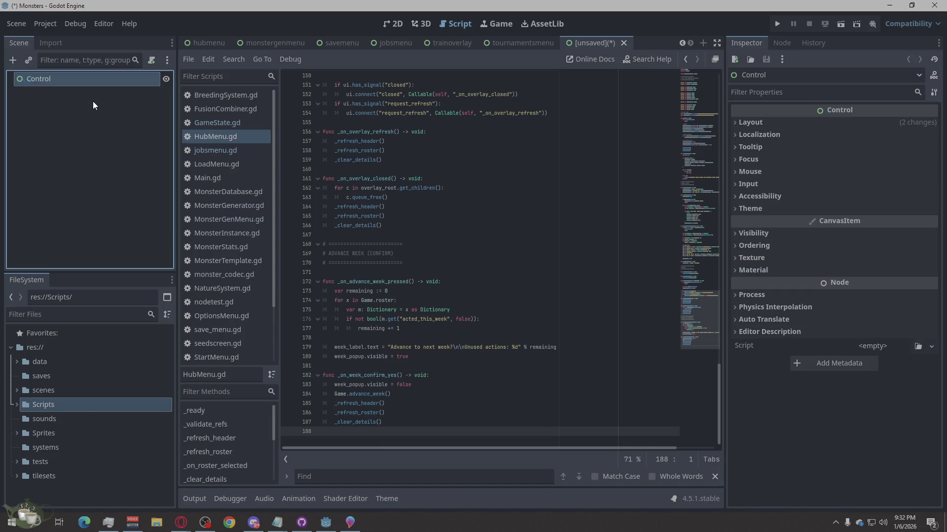
key("ctrl+s")
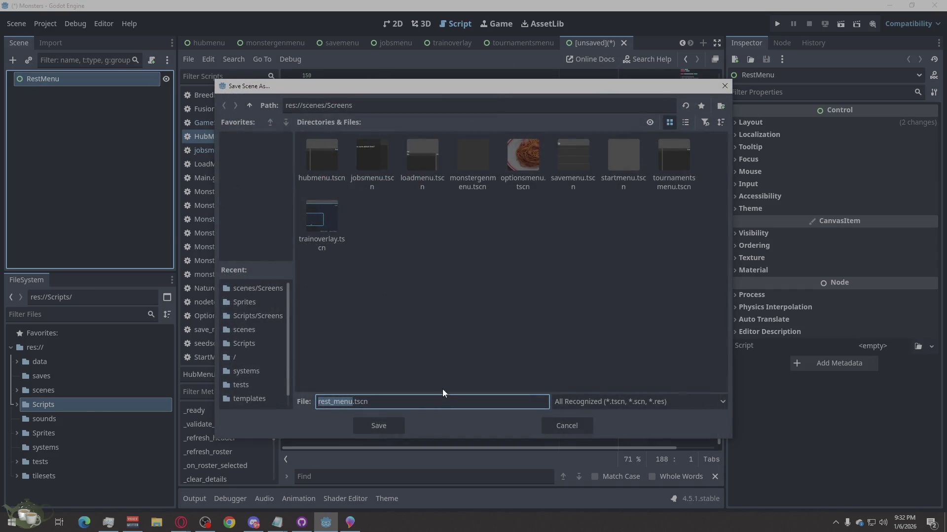
left_click(335, 402)
key("BackSpace")
left_click(372, 427)
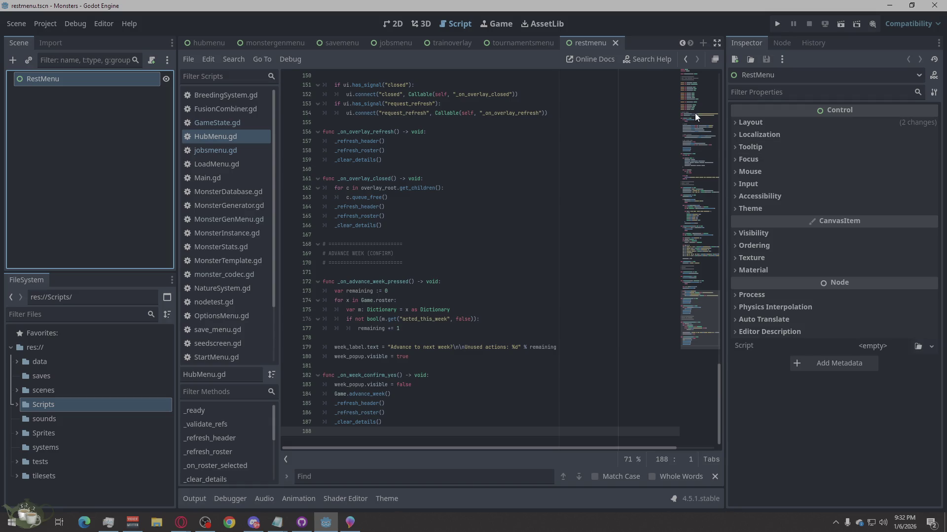
- Add a ShopMenu Control-root scene saved as shopmenu.tscn, then open another empty scene
left_click(703, 43)
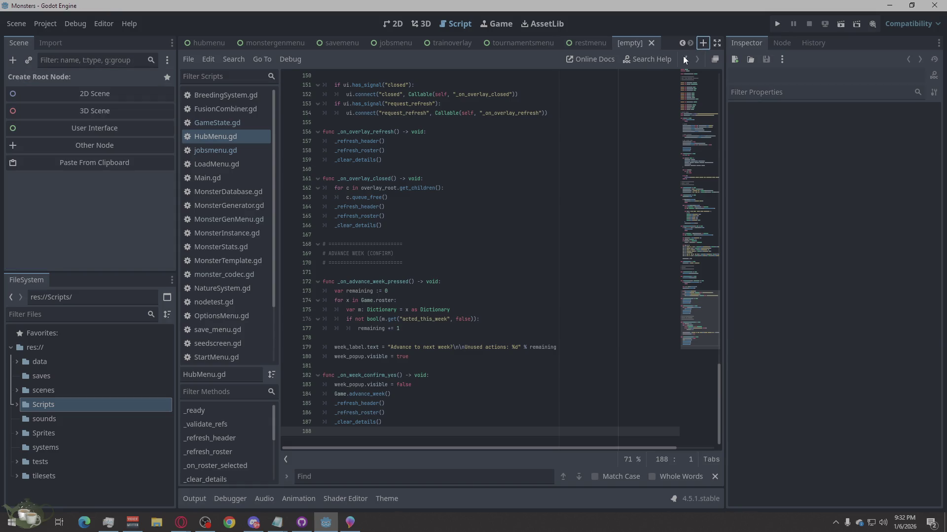
left_click(84, 130)
double_click(100, 84)
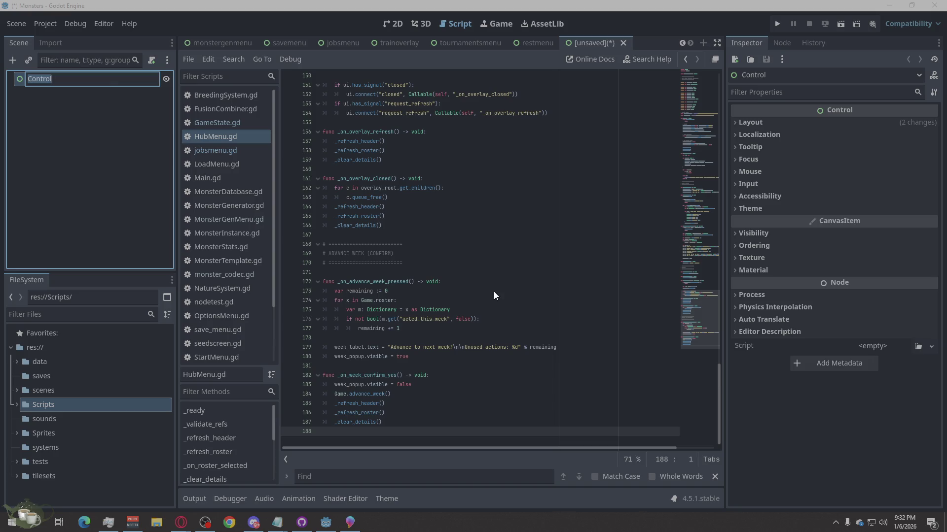
type("Shops")
type("Menu")
key("Return")
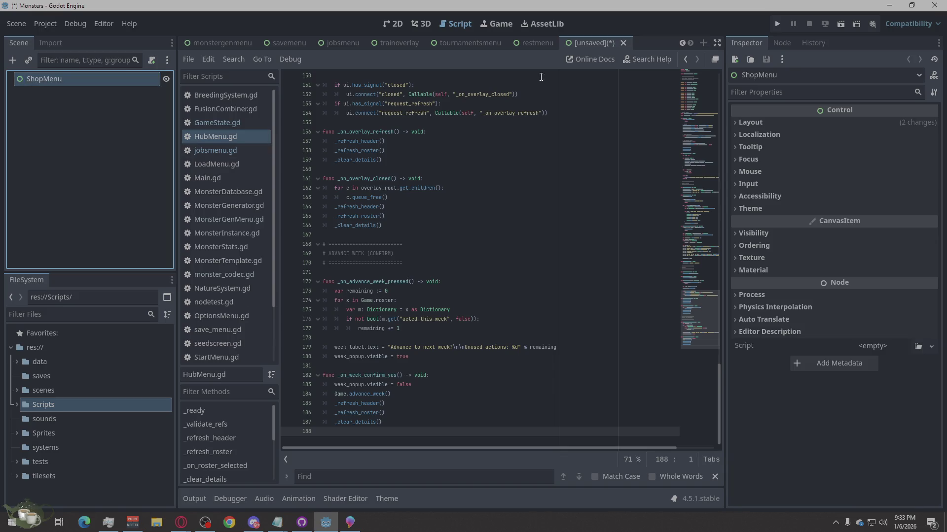
key("ctrl+s")
type("shopmenu.tscn")
left_click(385, 420)
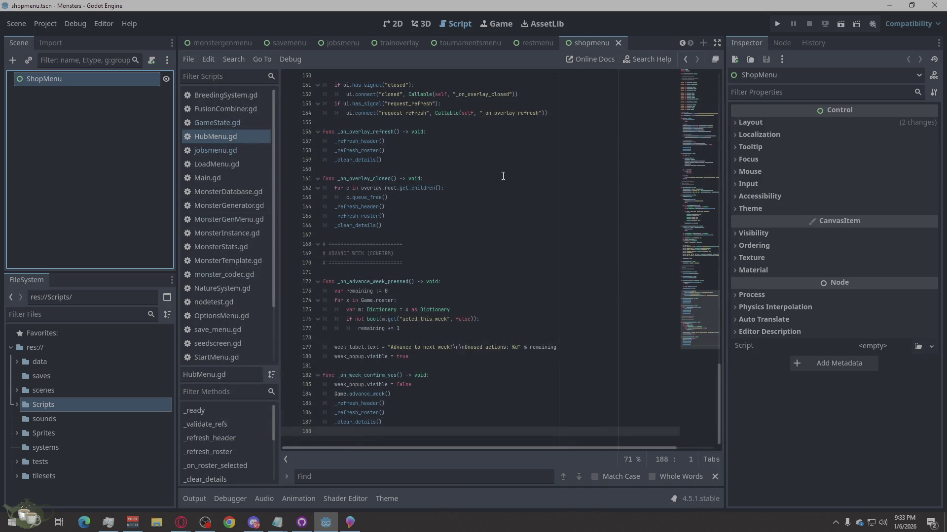
left_click(703, 45)
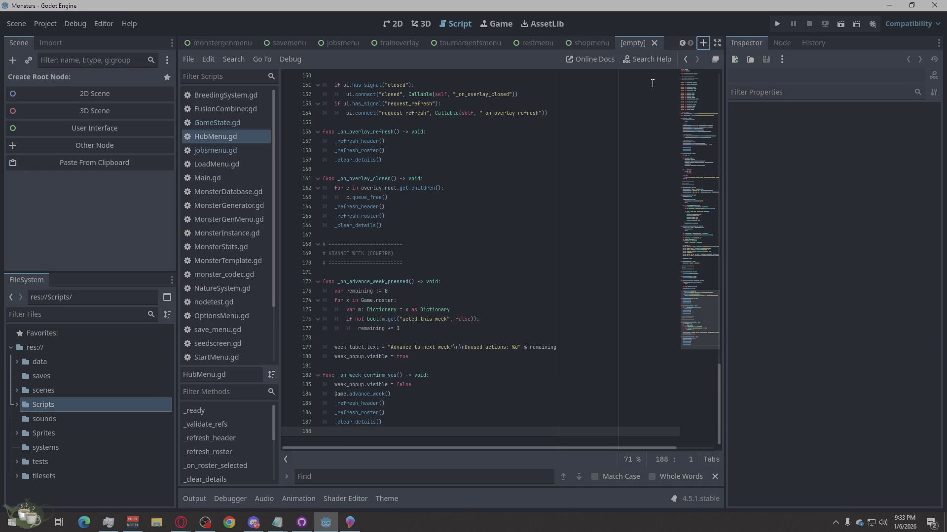
- Create a User Interface scene with root HospitalMenu and save it as hospitalmenu.tscn
left_click(109, 126)
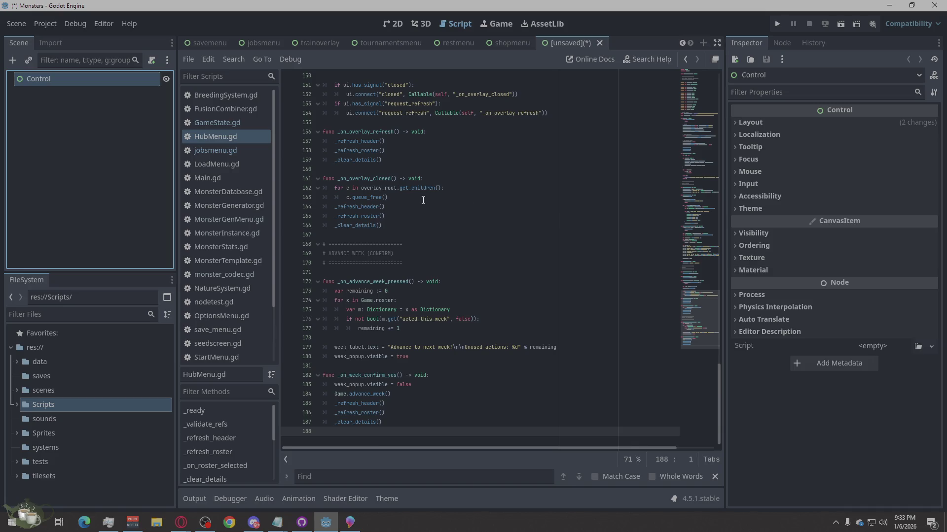
double_click(65, 84)
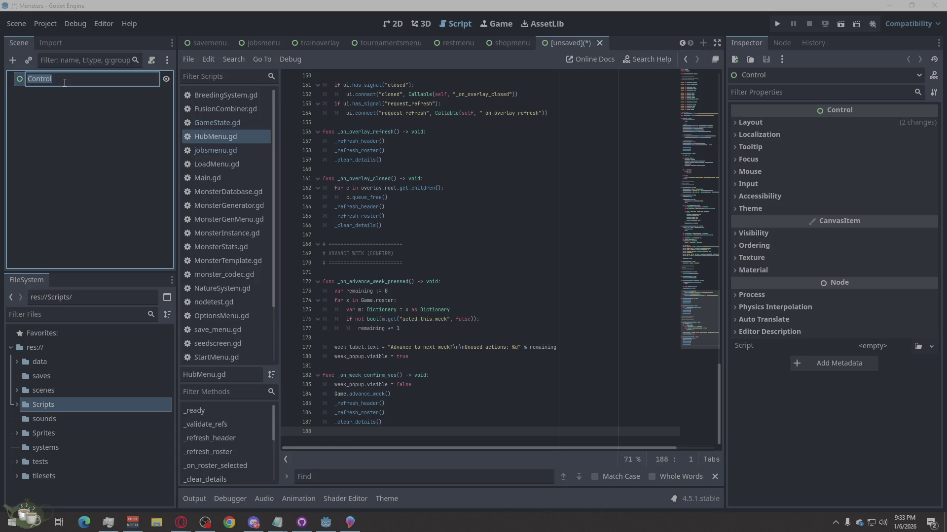
type("Hospit")
type("alMenu")
key("Return")
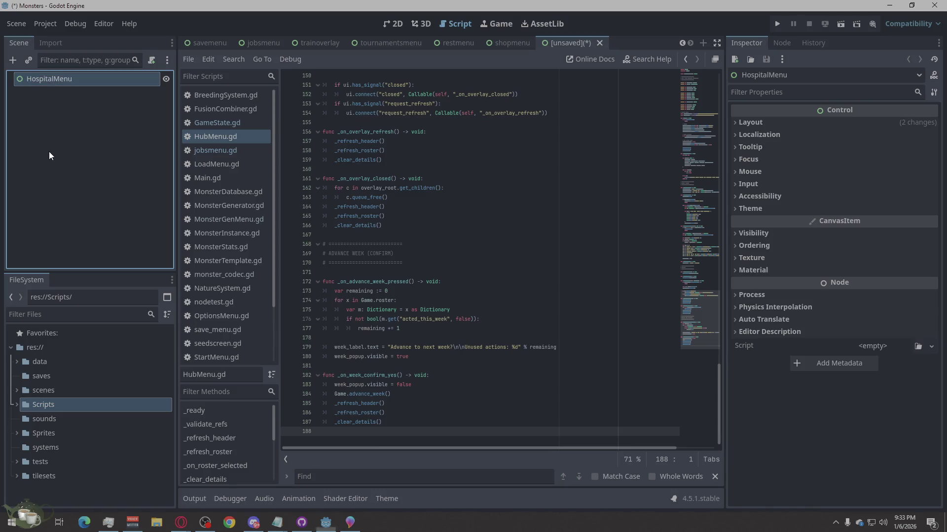
key("ctrl+s")
key("BackSpace")
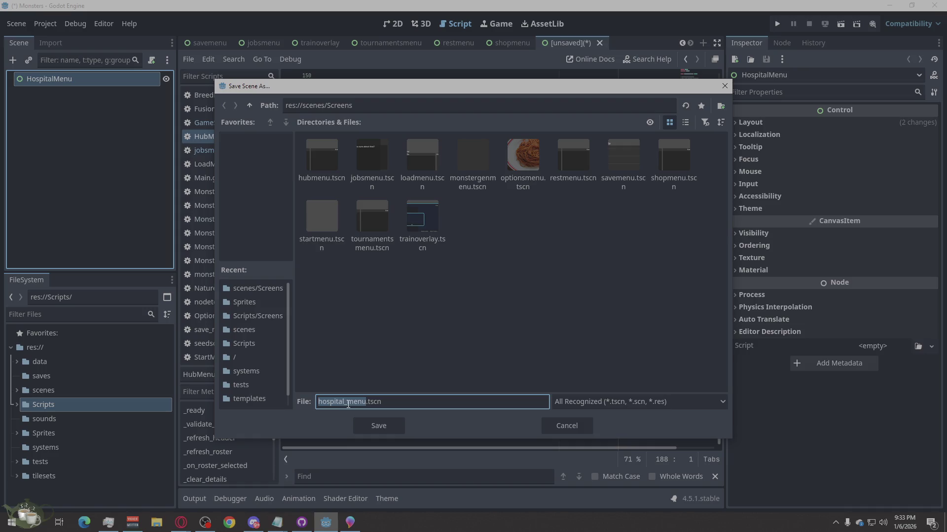
left_click(364, 421)
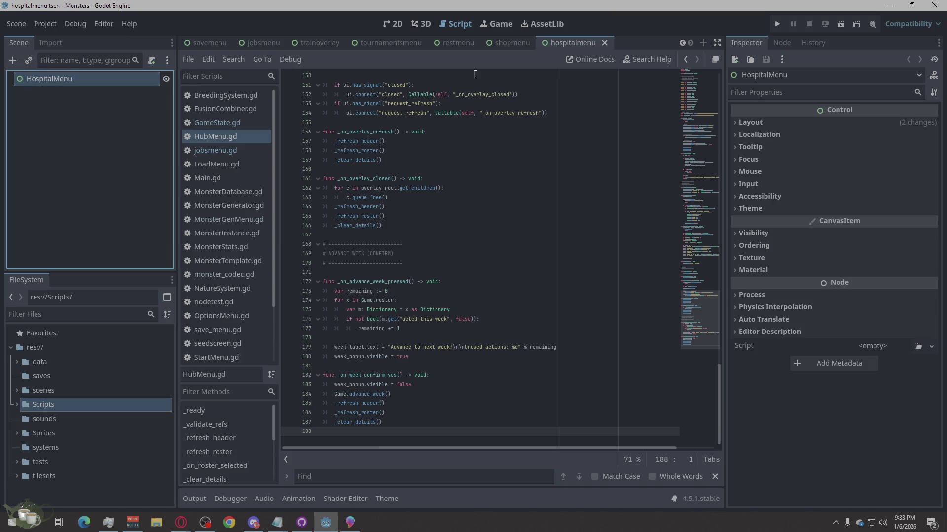
- Add a BreedingMenu Control-root scene and save it as breedingmenu.tscn
left_click(702, 44)
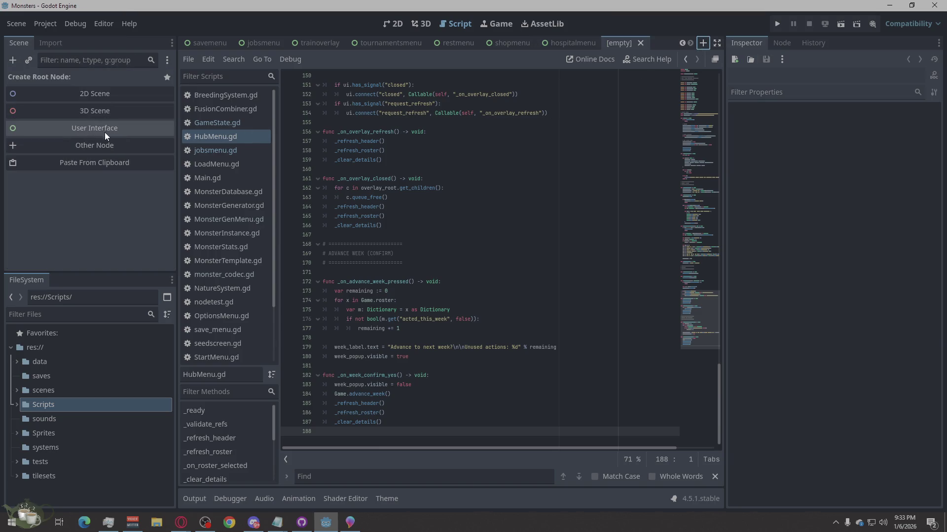
left_click(105, 132)
double_click(89, 79)
type("BreedingMenu")
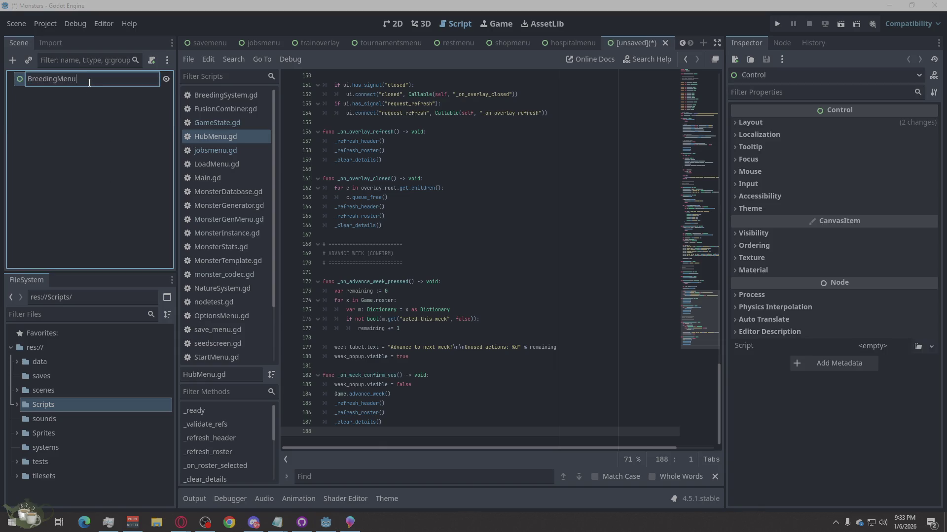
key("Return")
key("ctrl+s")
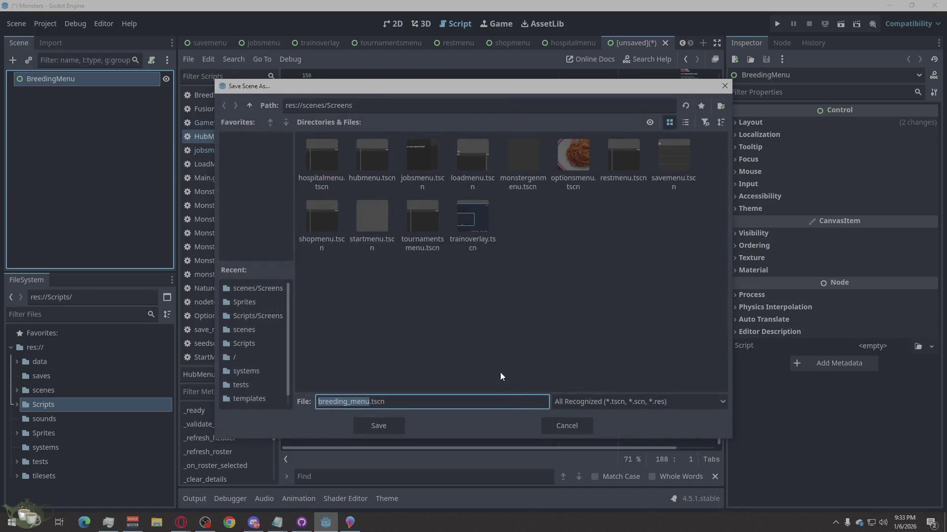
left_click(352, 402)
key("BackSpace")
left_click(386, 420)
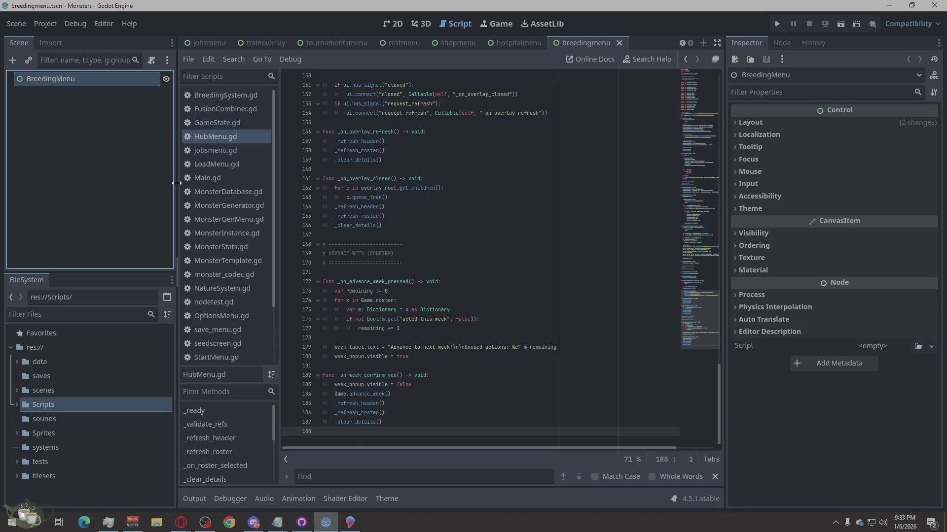
left_click(572, 44)
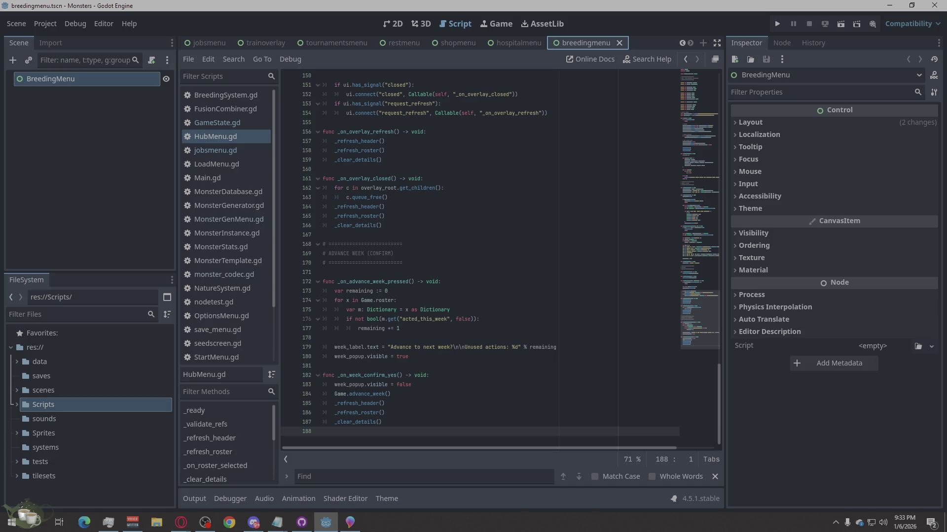
key("alt+Tab")
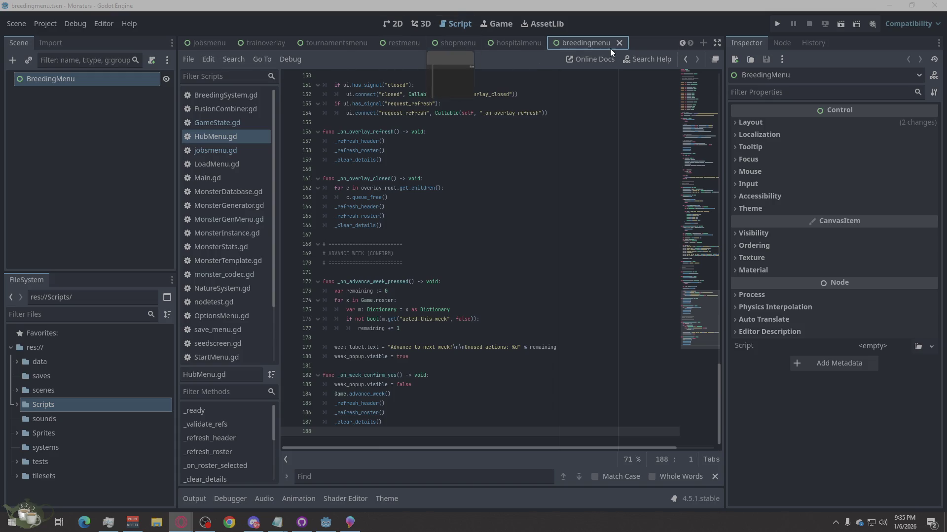
- Step back through recent locations in the script editor
left_click(688, 60)
left_click(688, 60)
left_click(688, 60)
left_click(689, 60)
left_click(689, 60)
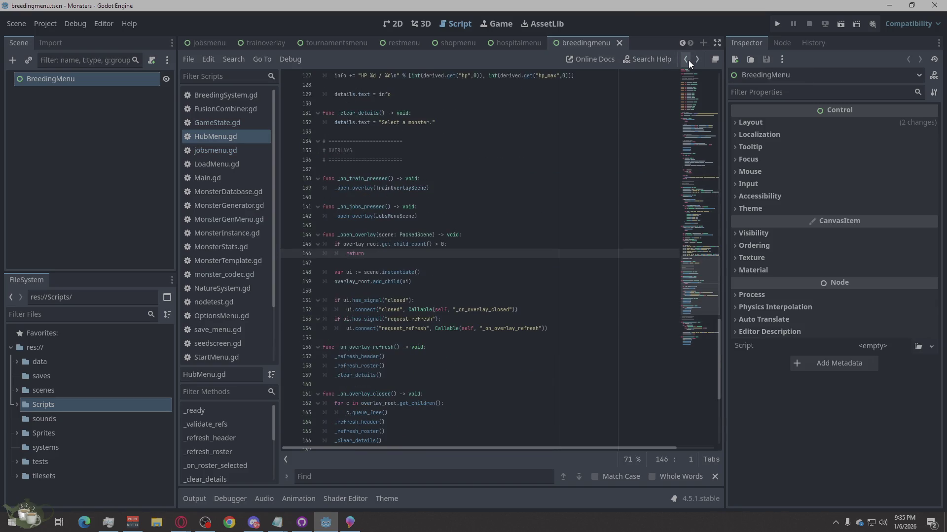
- Open the hubmenu scene and its HubMenu.gd script, selecting all code from line 141
scroll(344, 45, "up", 4)
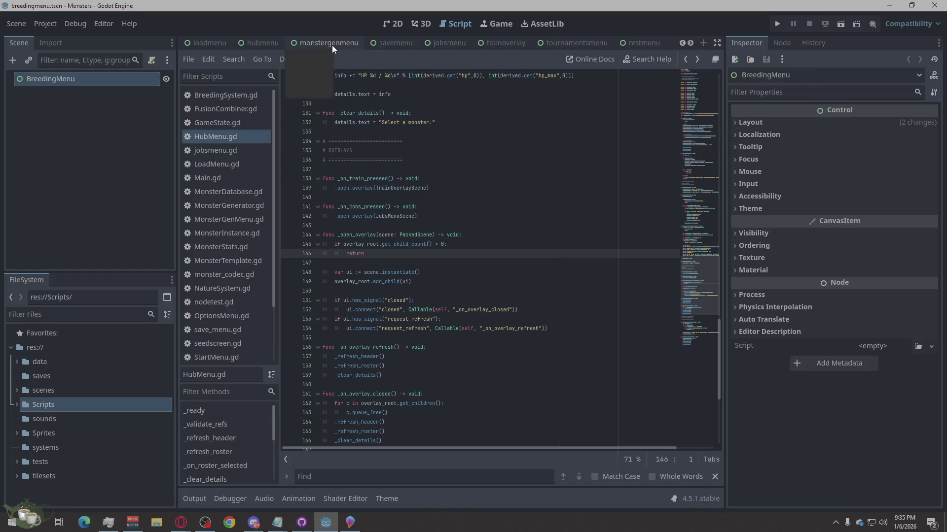
scroll(418, 43, "up", 4)
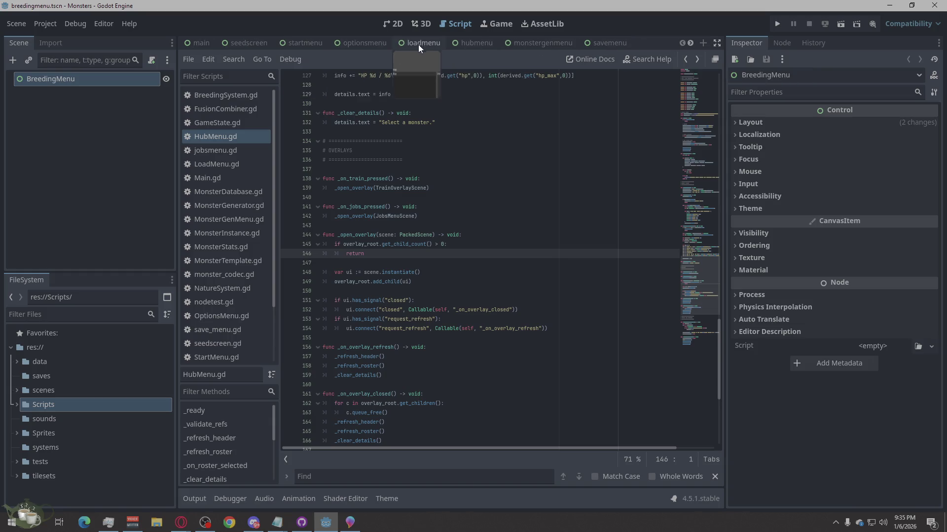
left_click(470, 44)
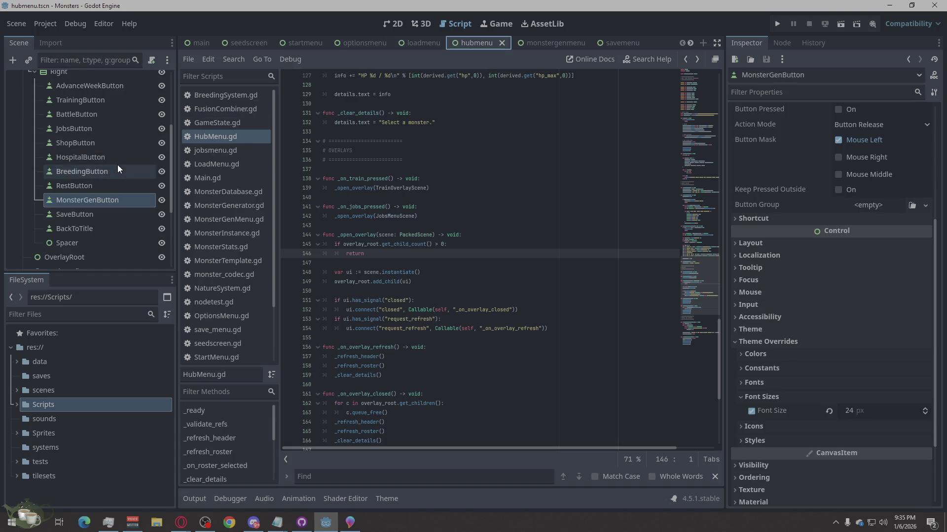
scroll(117, 167, "up", 5)
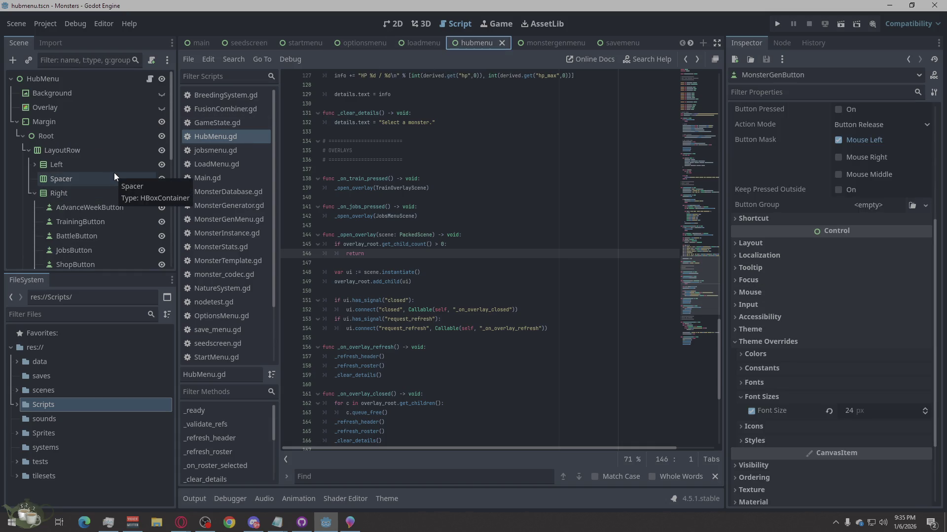
left_click(151, 79)
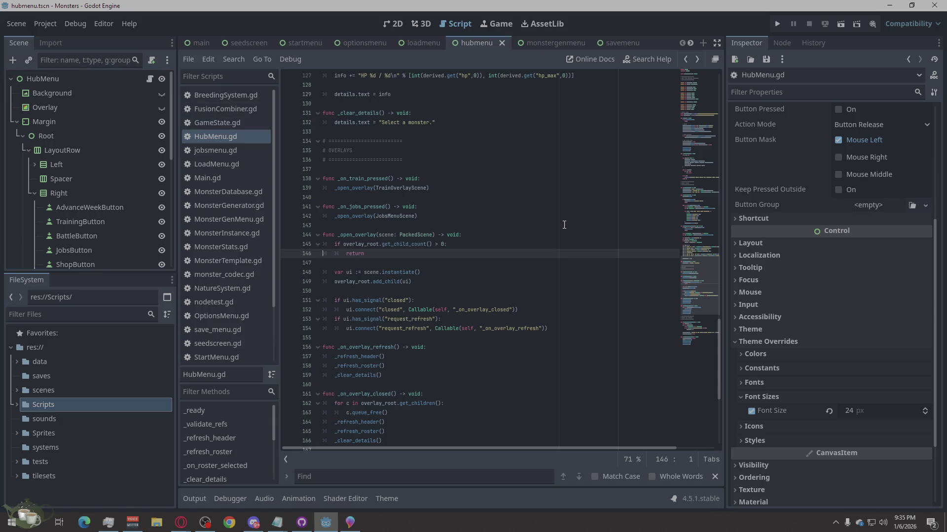
left_click(492, 204)
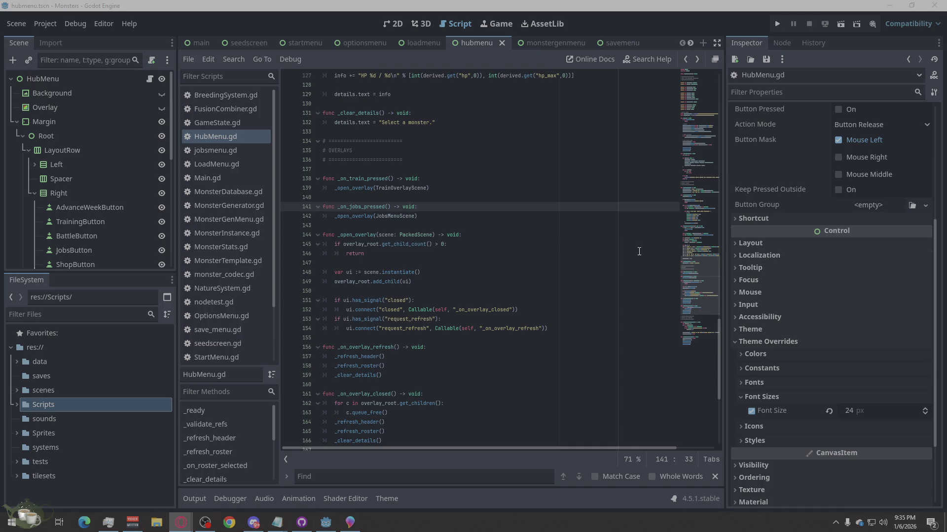
right_click(491, 206)
left_click(508, 312)
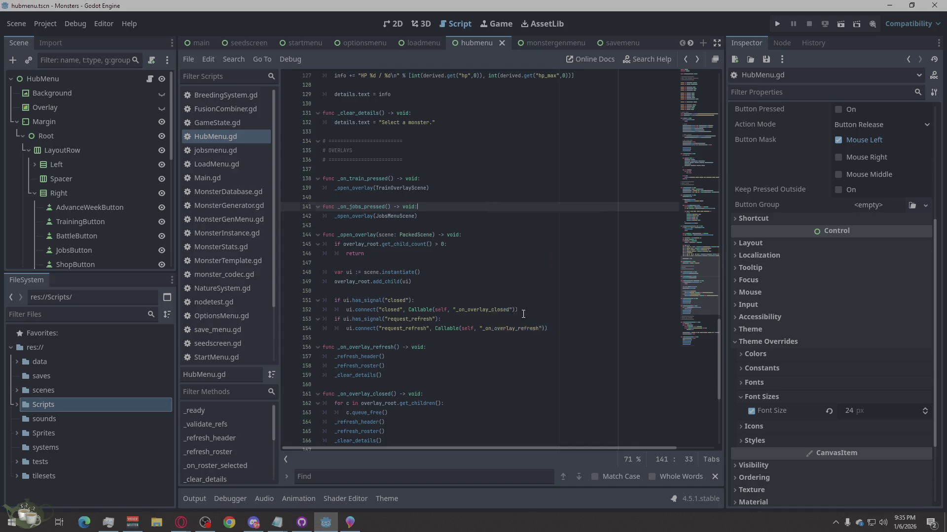
- On HubMenu, assign MonsterGenButton, BattleButton and ShopButton to their Btn slots
key("Right")
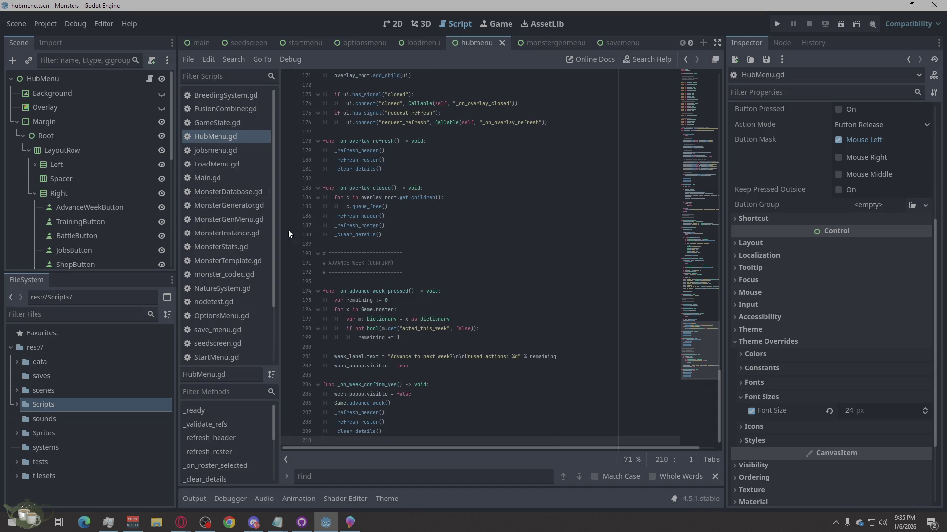
left_click(106, 78)
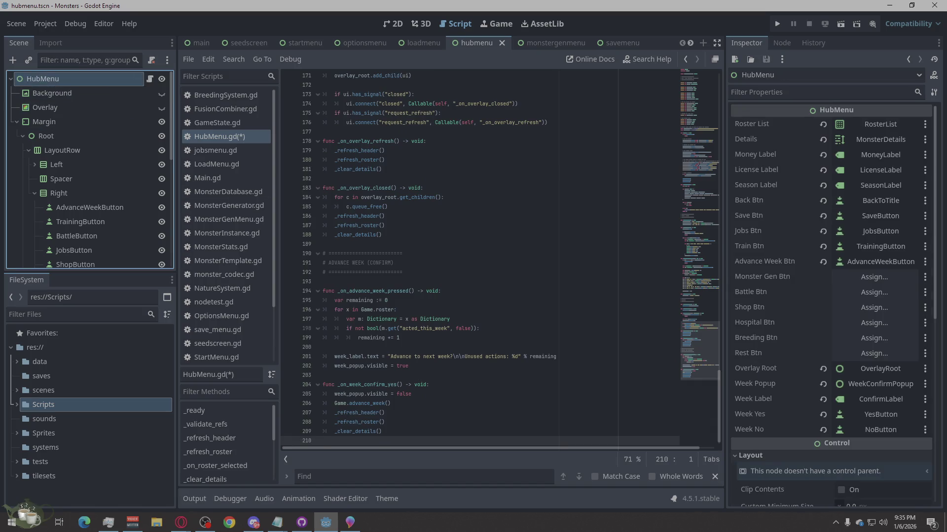
scroll(834, 254, "down", 2)
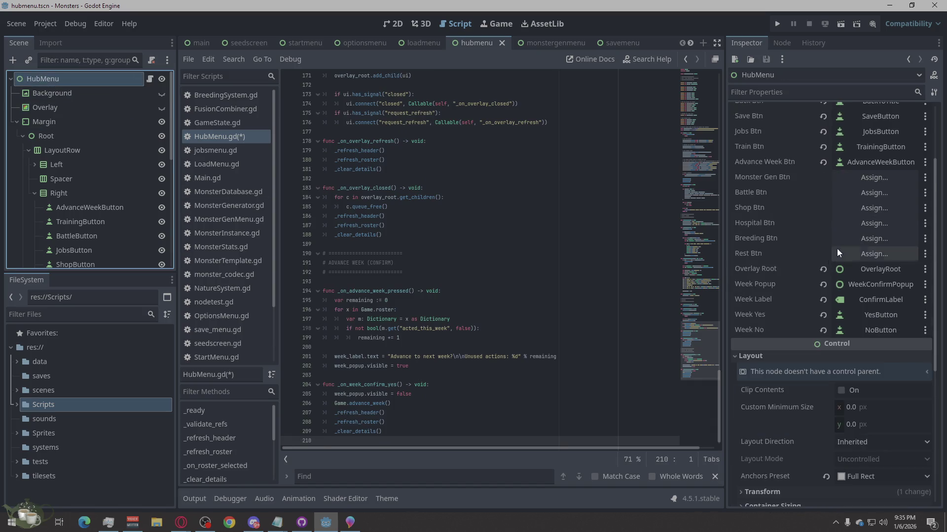
left_click(885, 177)
left_click(490, 323)
left_click(449, 428)
left_click(881, 194)
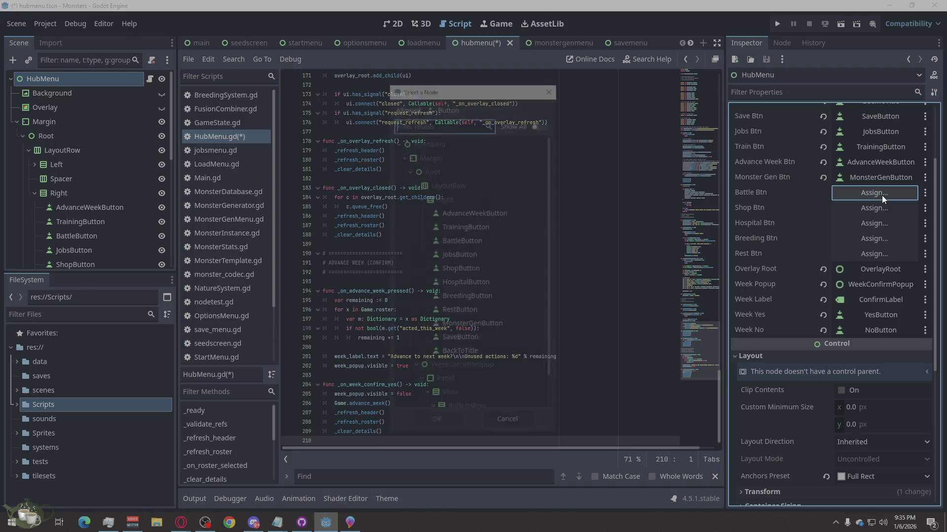
left_click(481, 239)
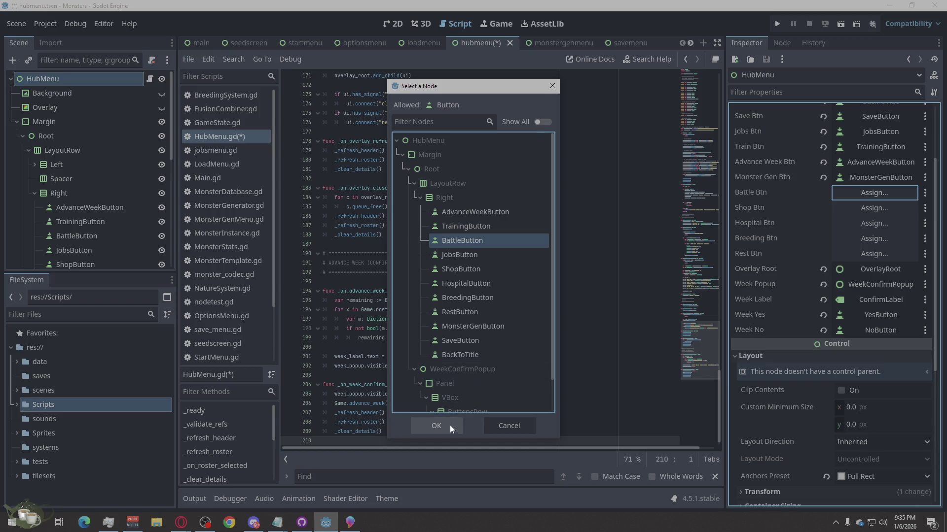
left_click(436, 426)
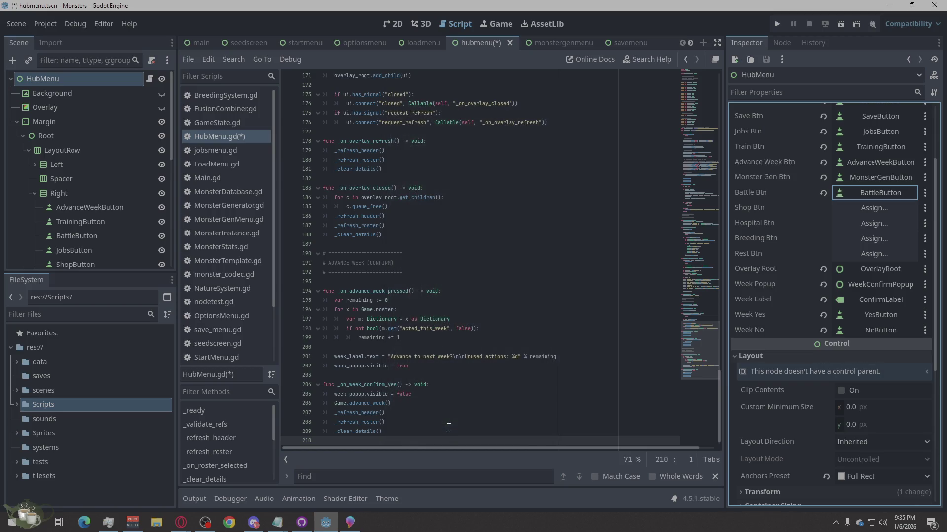
left_click(874, 211)
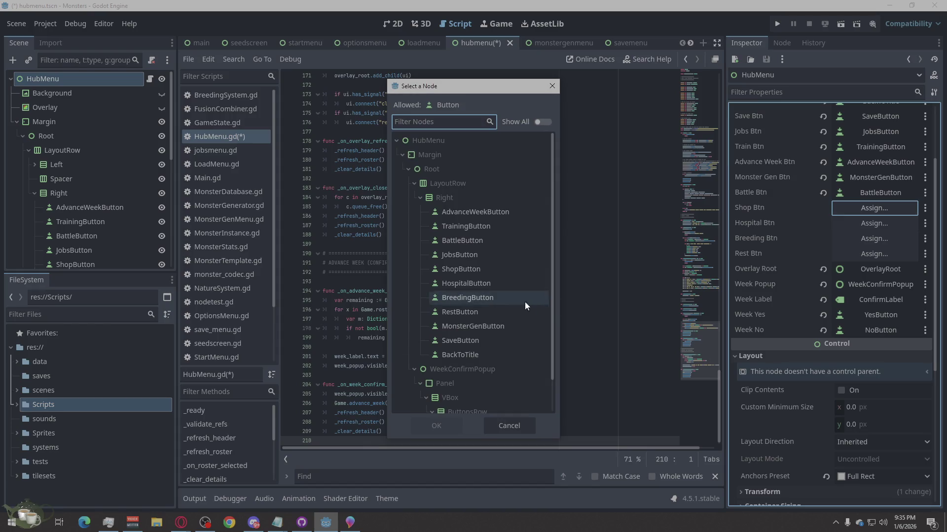
left_click(478, 269)
left_click(446, 433)
- Assign HospitalButton, BreedingButton and RestButton to their slots and save hubmenu.tscn
left_click(880, 224)
left_click(465, 283)
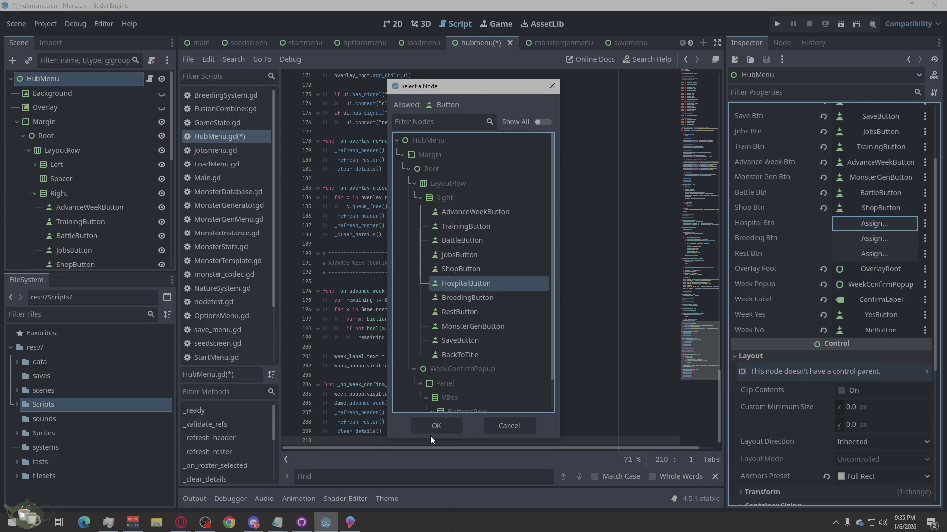
left_click(431, 429)
left_click(877, 242)
left_click(452, 297)
left_click(427, 423)
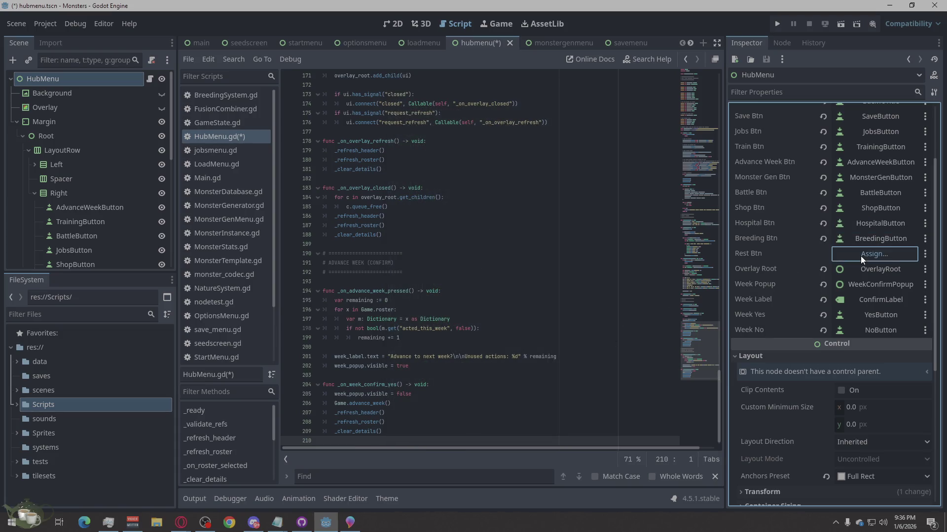
left_click(860, 255)
left_click(453, 310)
left_click(436, 425)
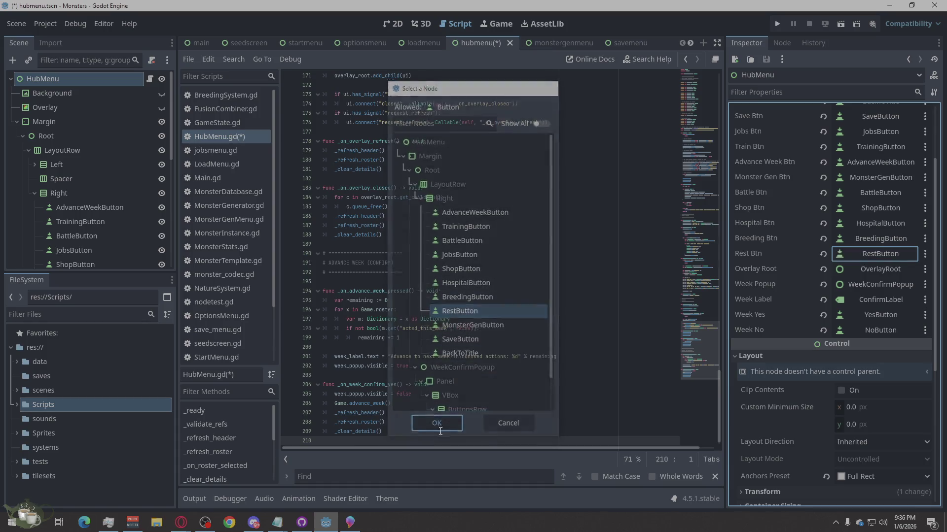
key("ctrl+s")
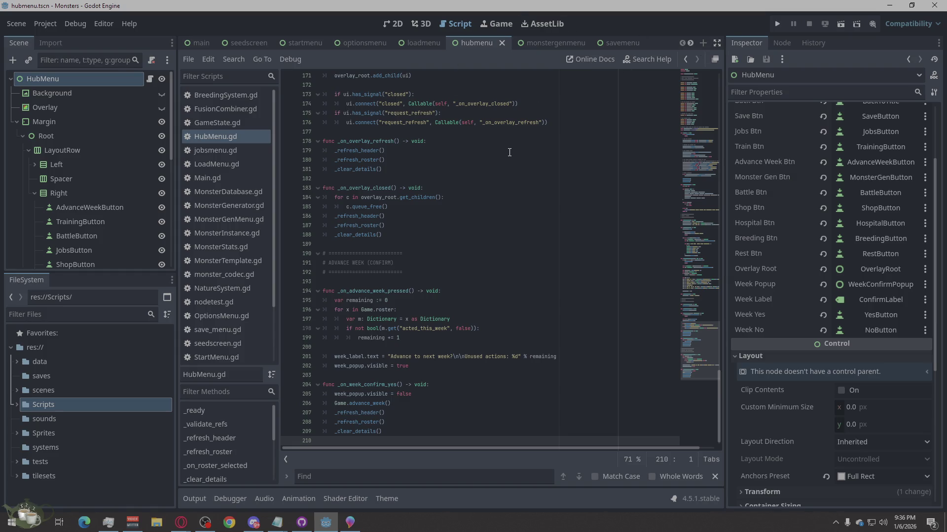
scroll(134, 185, "down", 5)
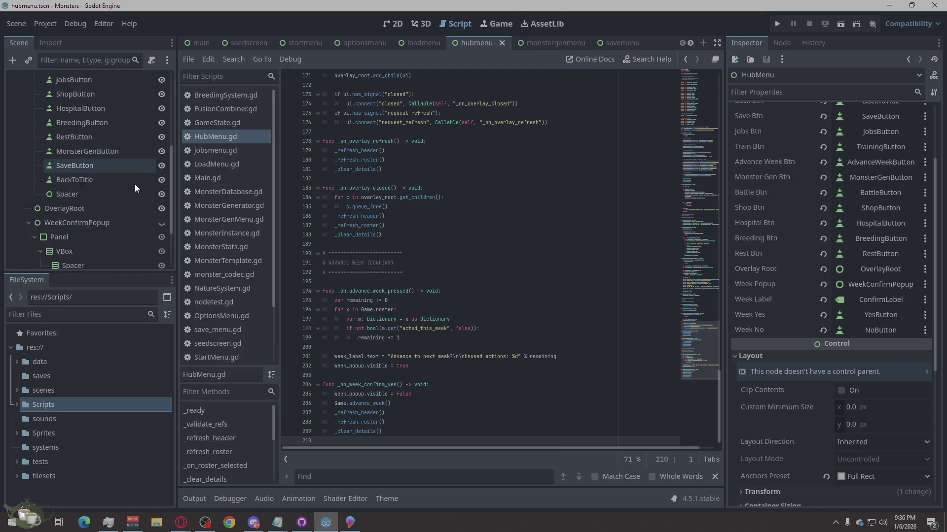
scroll(135, 184, "down", 2)
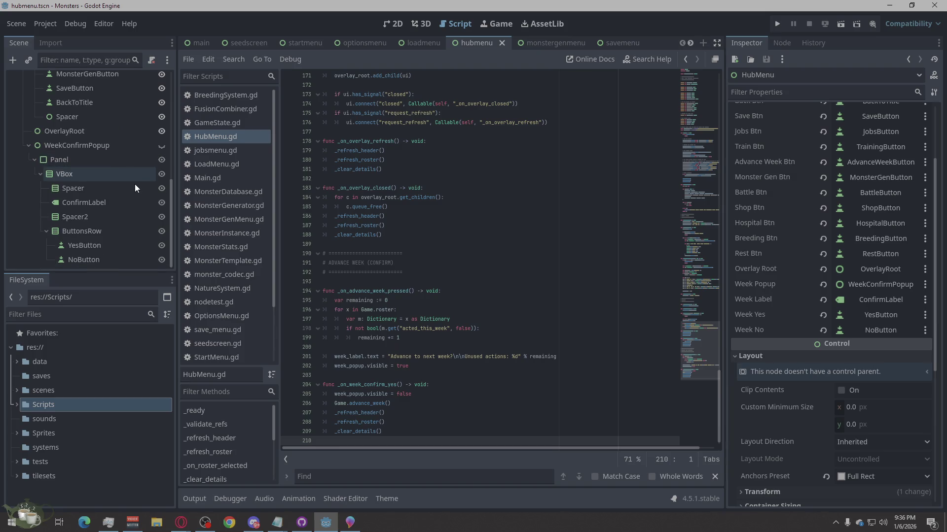
scroll(135, 187, "up", 3)
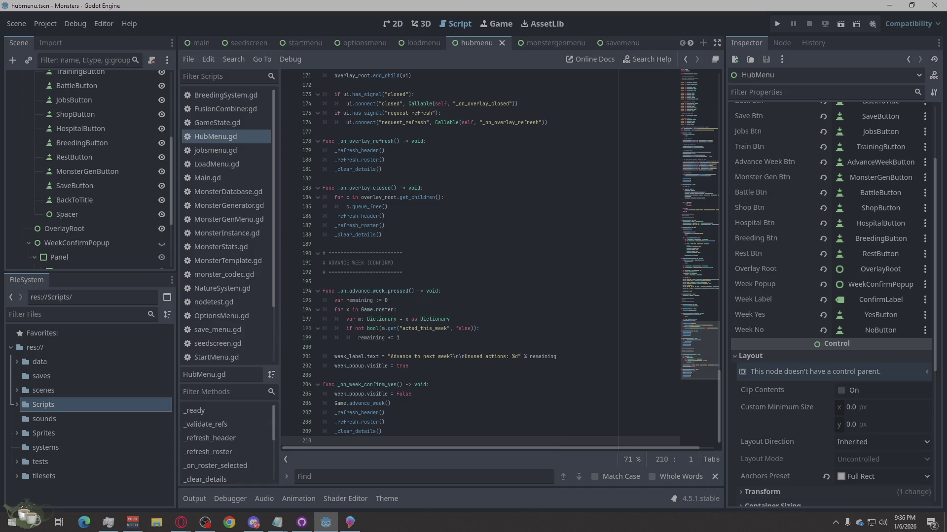
key("alt+Tab")
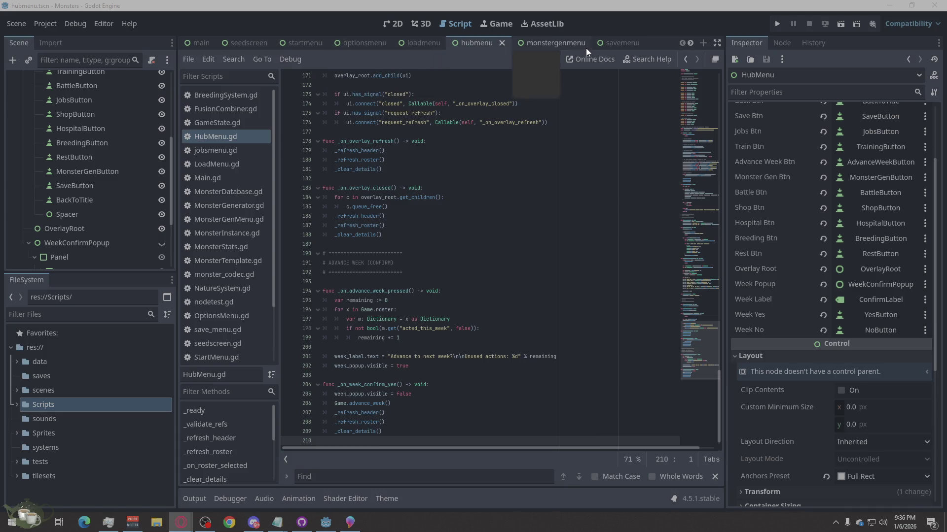
scroll(585, 48, "down", 7)
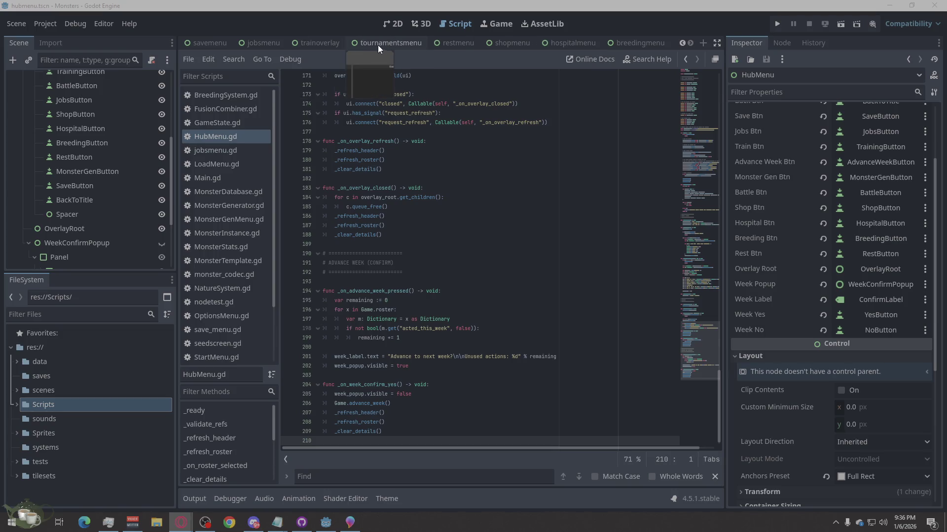
- Copy the TournamentsMenu root node from the tournamentsmenu scene, then switch to the browser
right_click(402, 41)
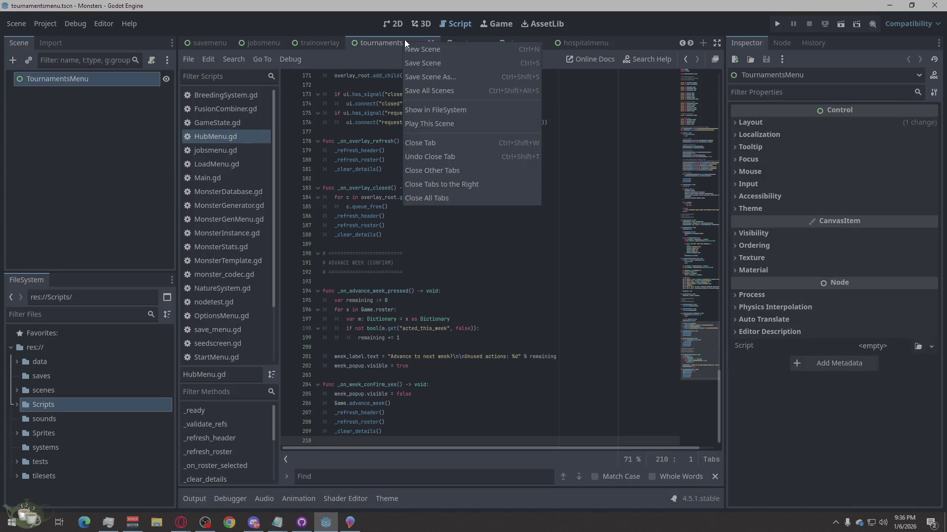
right_click(99, 79)
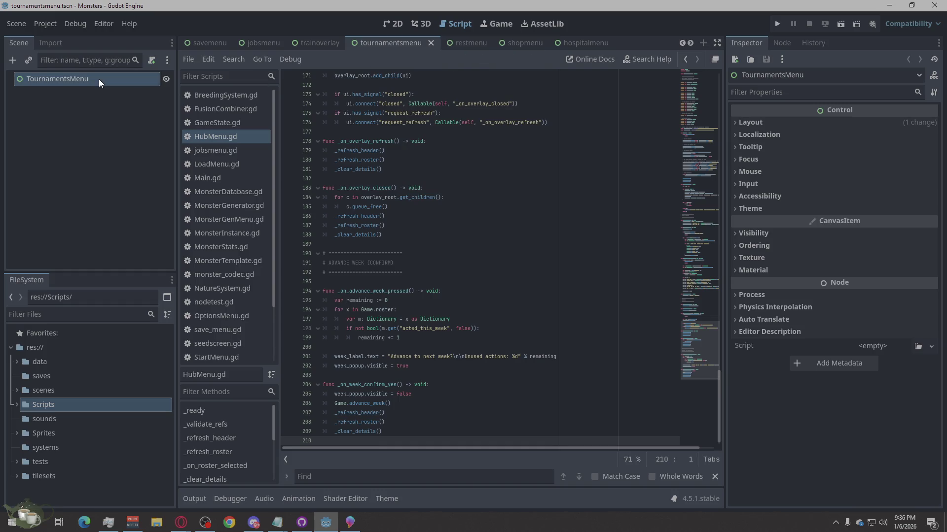
right_click(99, 79)
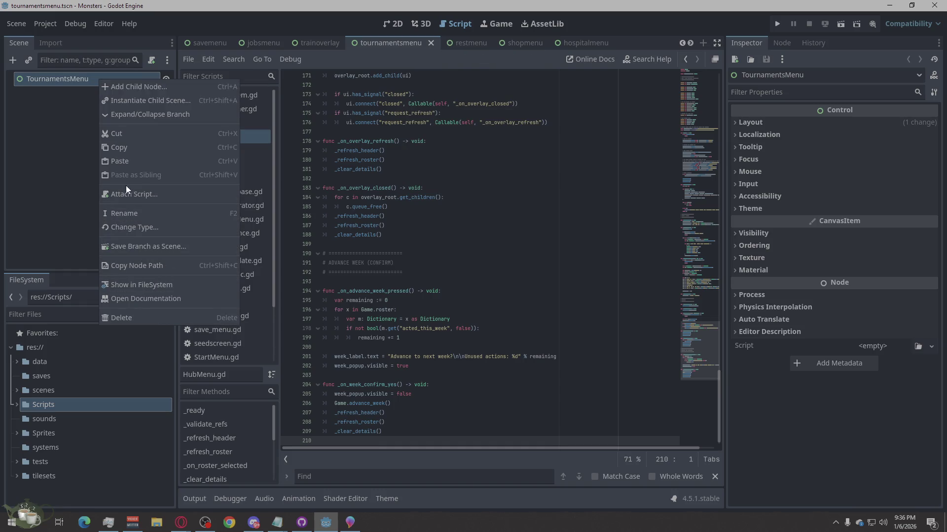
left_click(135, 144)
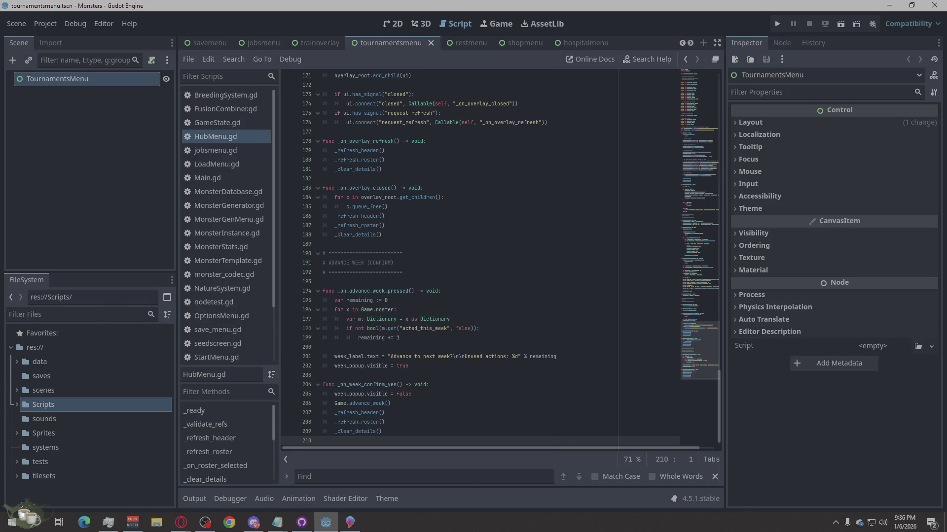
left_click(181, 522)
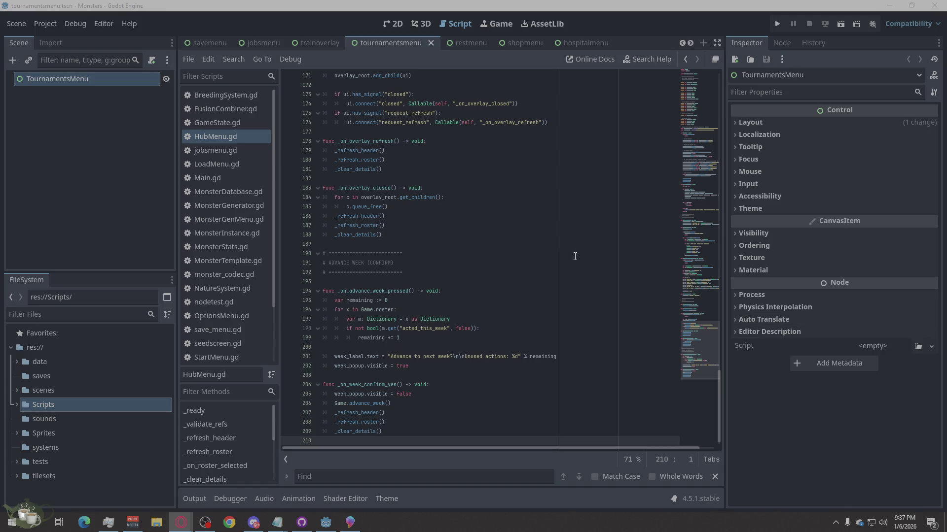
- Re-confirm the TournamentsMenu and RestMenu root node names in their scenes
left_click(96, 78)
left_click(95, 78)
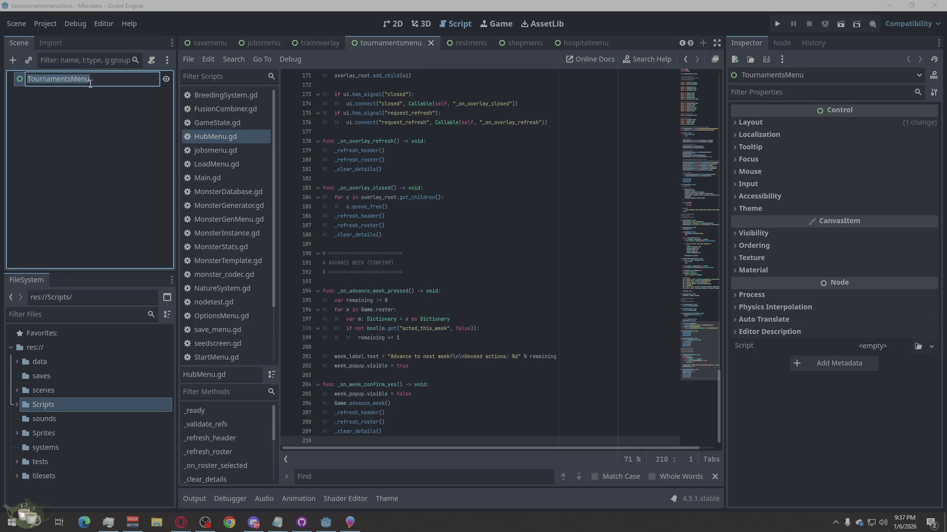
left_click(84, 190)
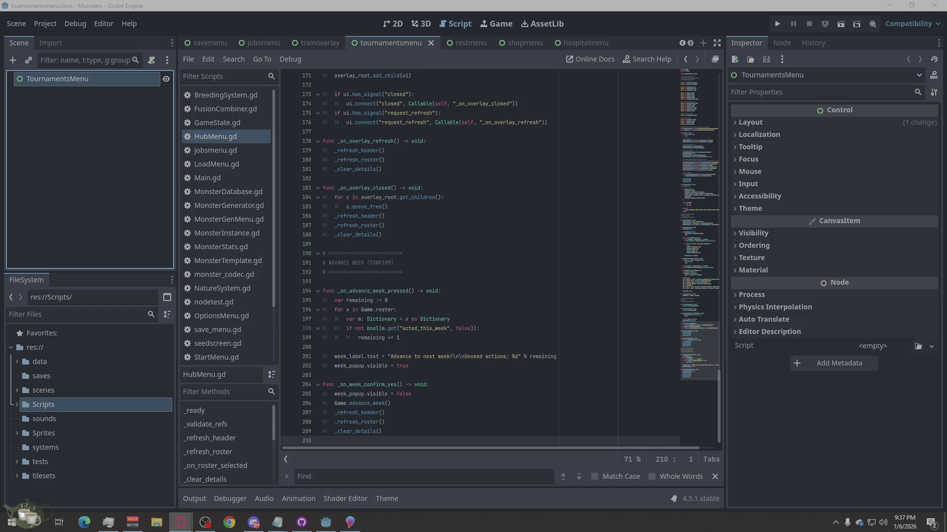
left_click(468, 41)
left_click(66, 82)
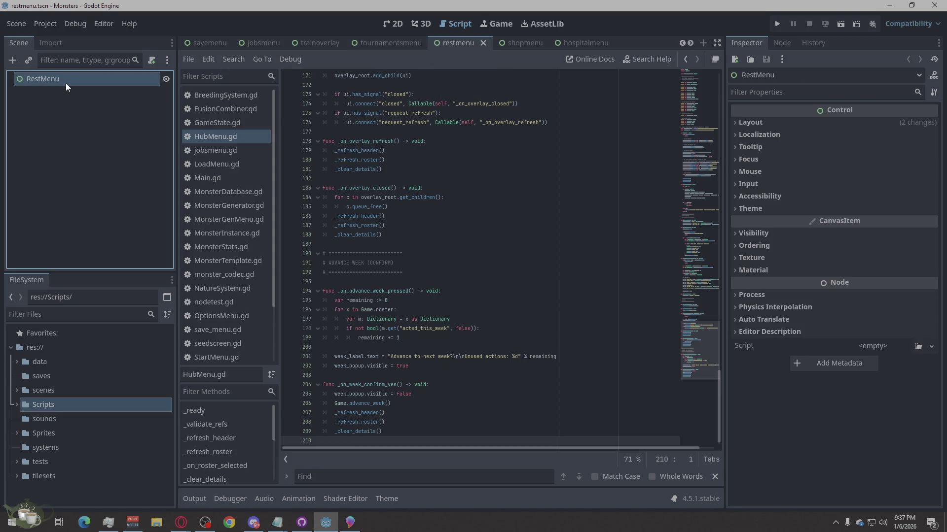
left_click(66, 82)
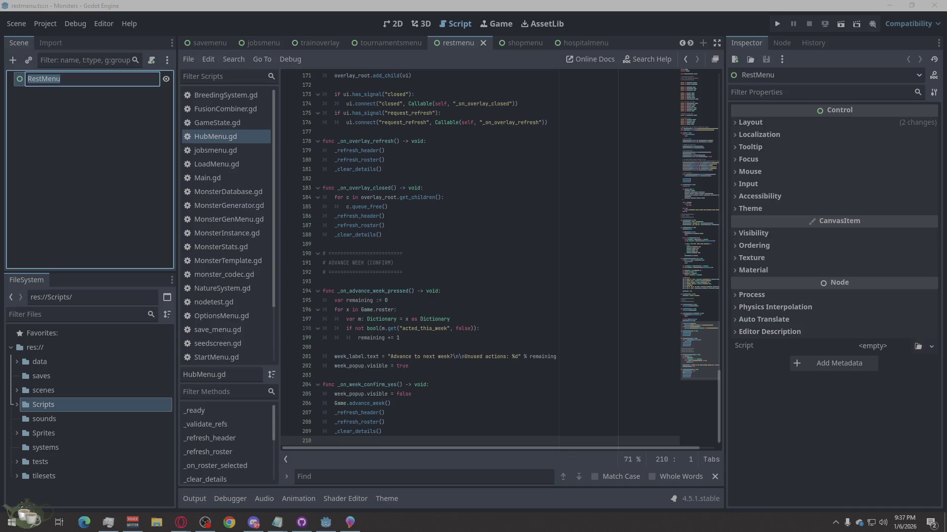
key("Return")
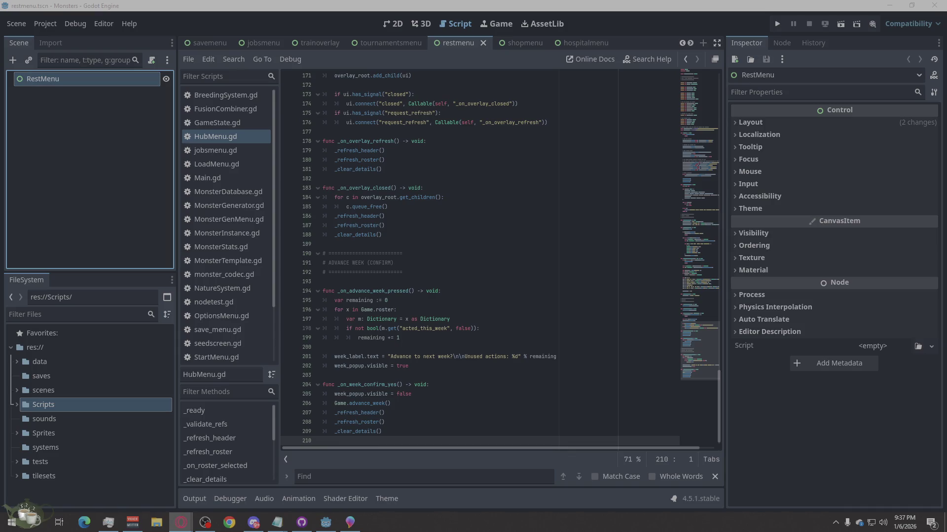
- Re-confirm the ShopMenu and HospitalMenu root names, then open breedingmenu and edit BreedingMenu's name
left_click(504, 46)
left_click(41, 90)
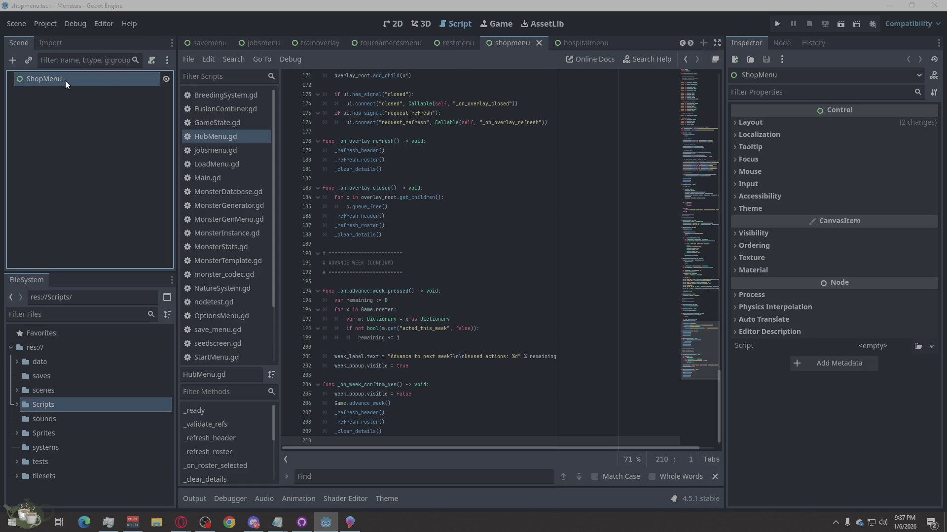
left_click(66, 81)
key("Return")
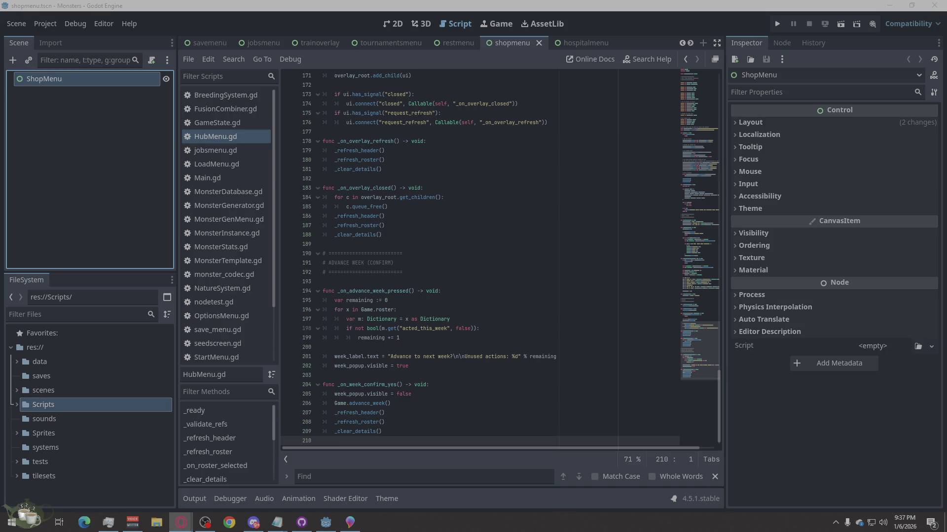
left_click(583, 37)
left_click(69, 73)
left_click(69, 78)
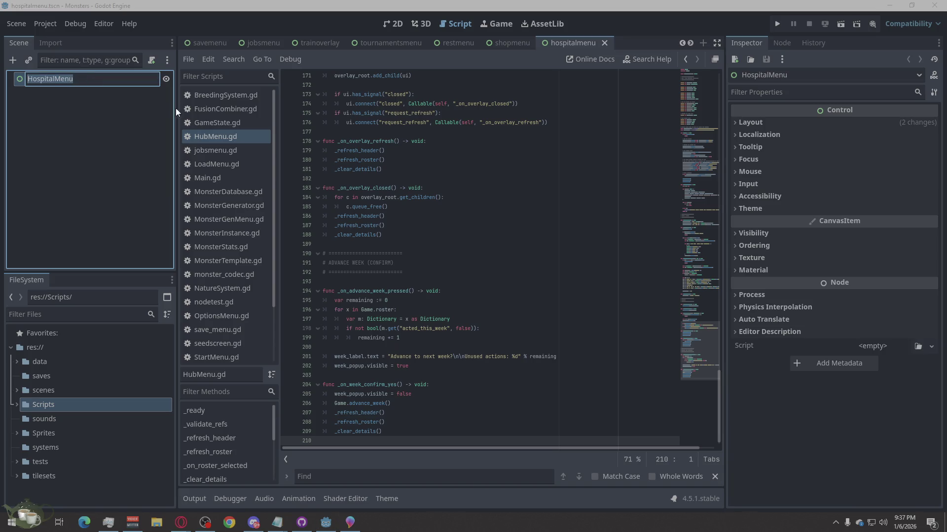
key("Return")
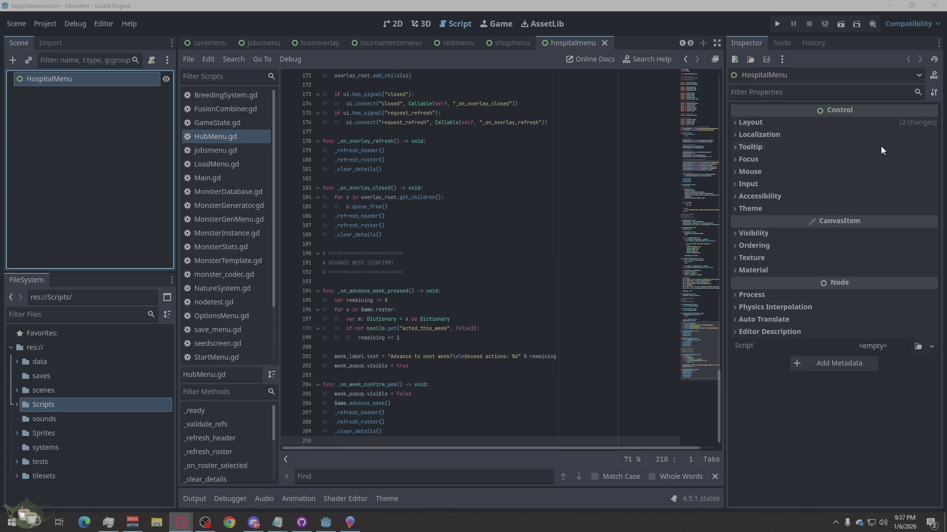
left_click(691, 43)
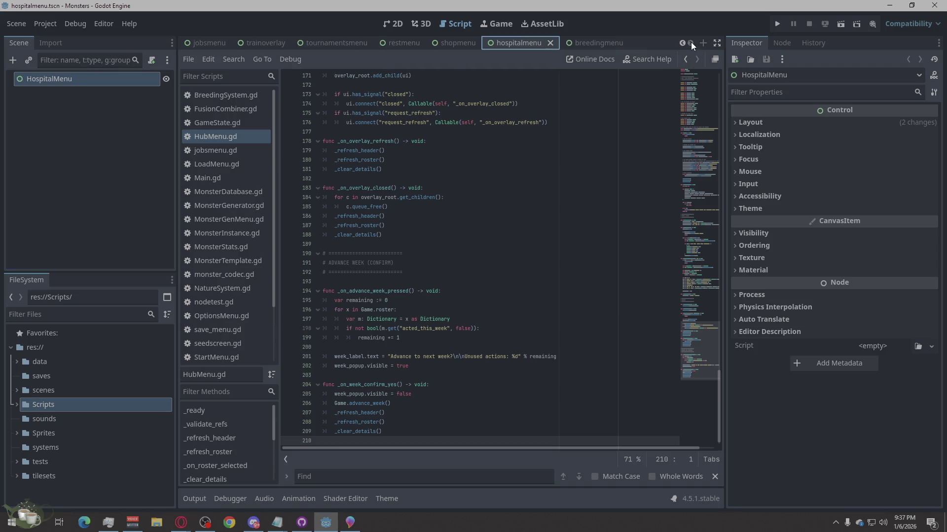
left_click(593, 44)
left_click(95, 77)
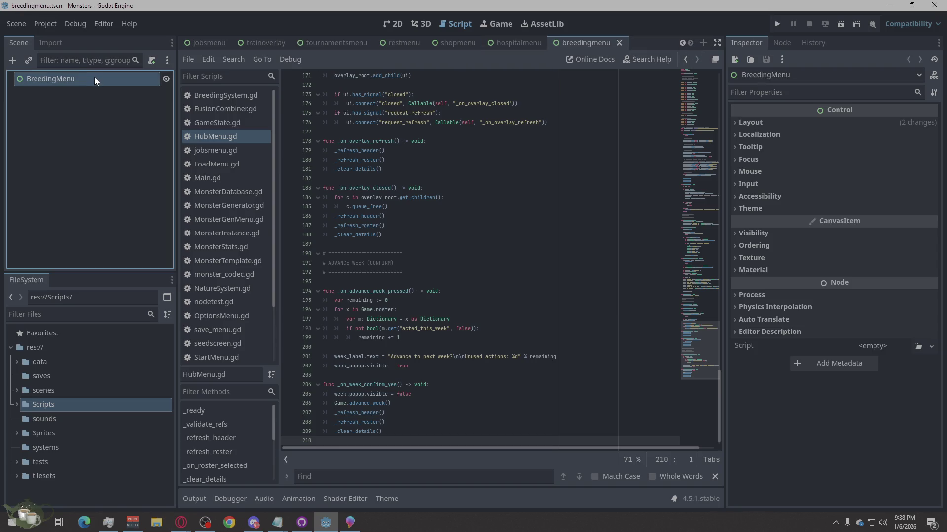
left_click(180, 522)
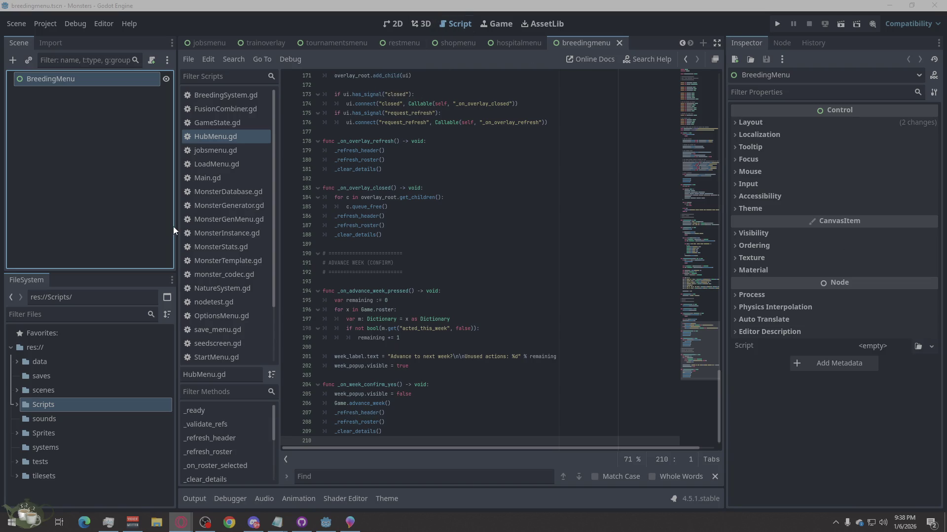
- Open Main.gd with its preloaded menu scene constants, then switch to the browser
left_click(236, 177)
right_click(486, 259)
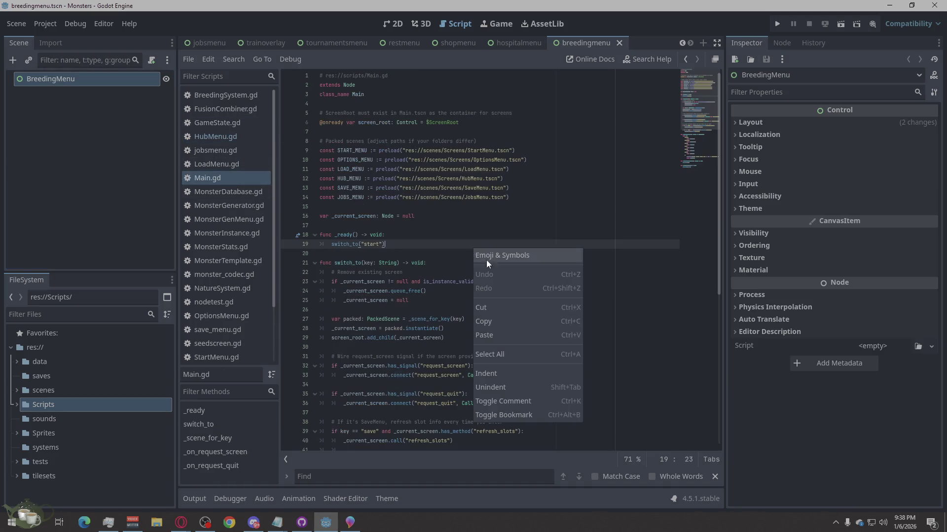
left_click(493, 347)
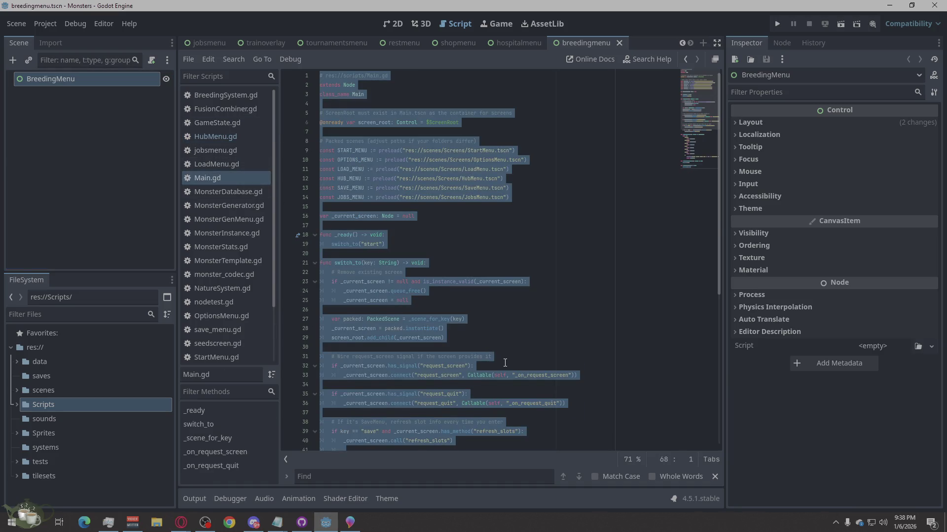
left_click(505, 365)
key("alt+Tab")
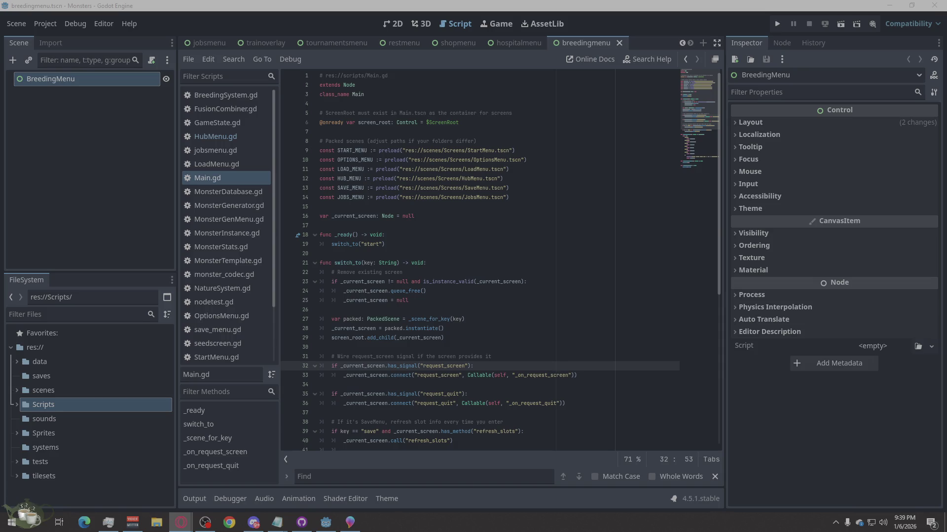
- Back in Godot, select all of the Main.gd code for replacement
left_click(880, 421)
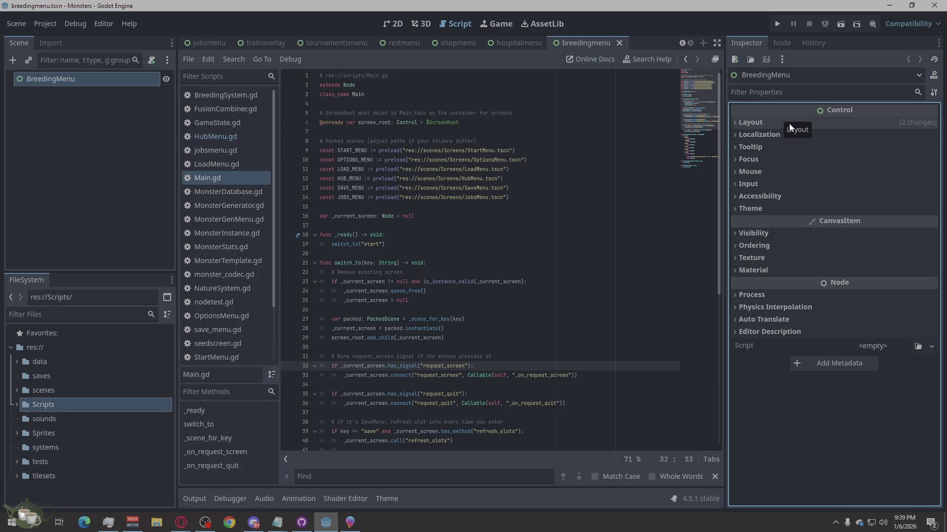
key("alt+Tab")
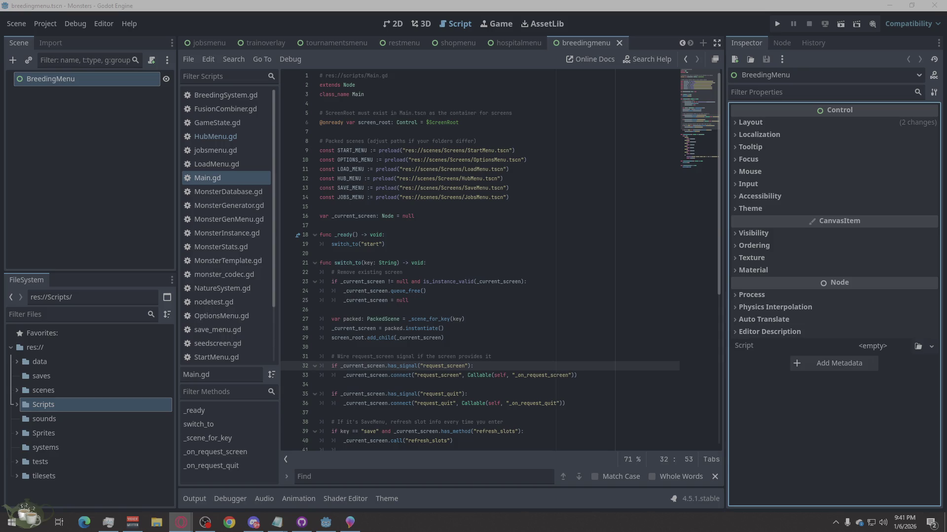
right_click(481, 250)
left_click(544, 359)
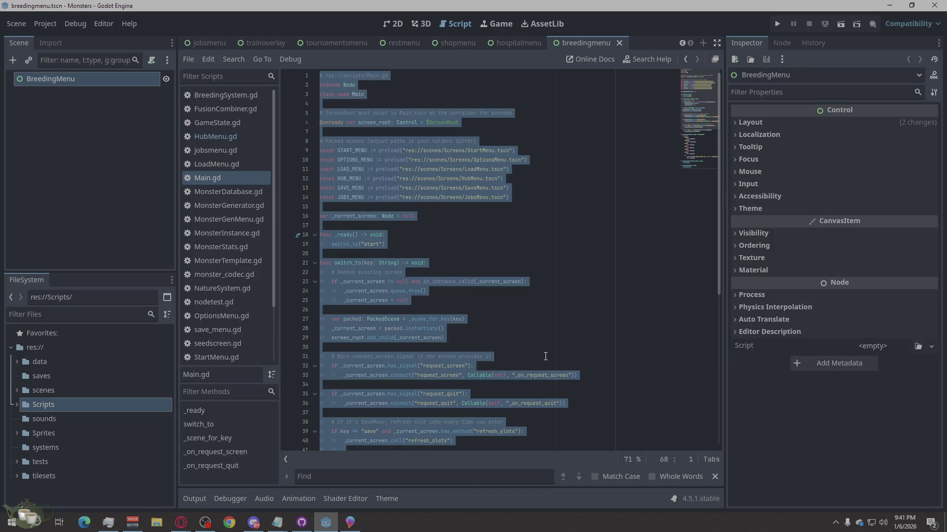
- Paste new Main.gd code mapping tournaments, rest, shop, hospital and breeding keys to menu scenes
key("ctrl+v")
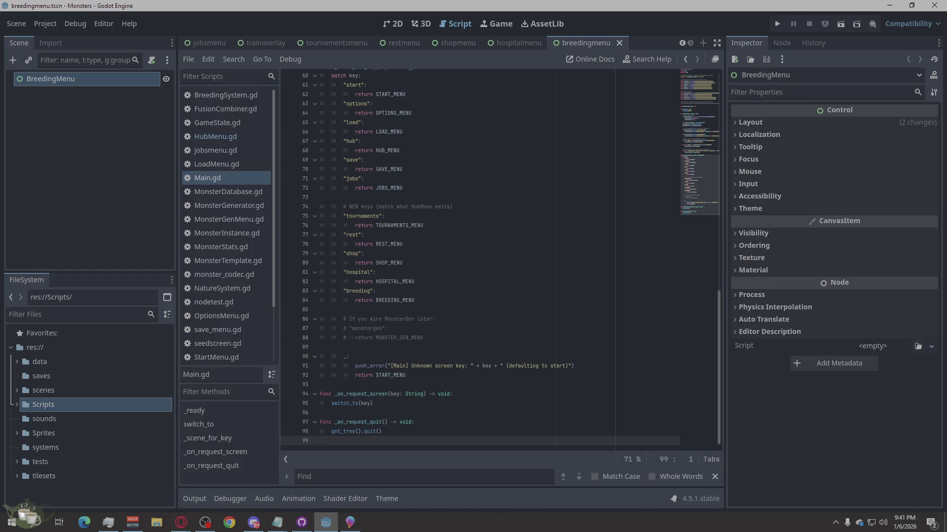
key("alt+Tab")
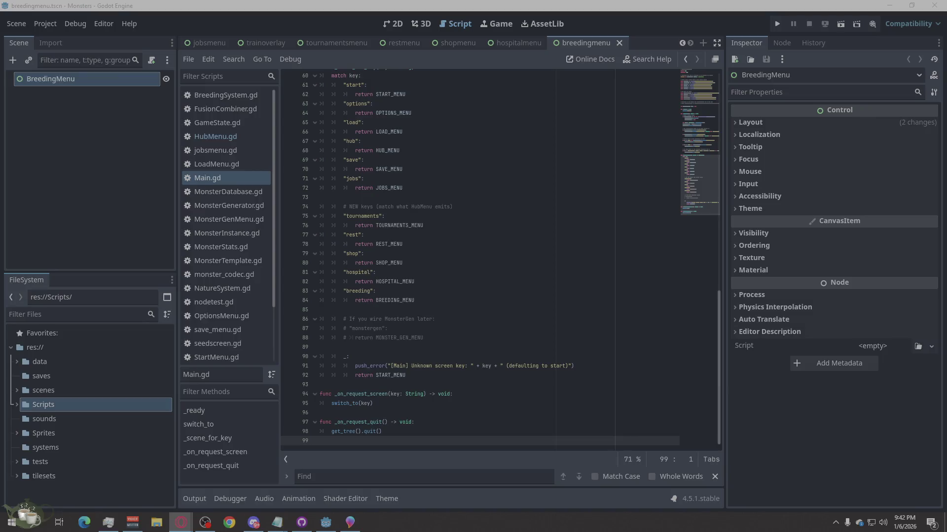
- Launch the Monsters project with the Run Project button to test the new menus
left_click(777, 24)
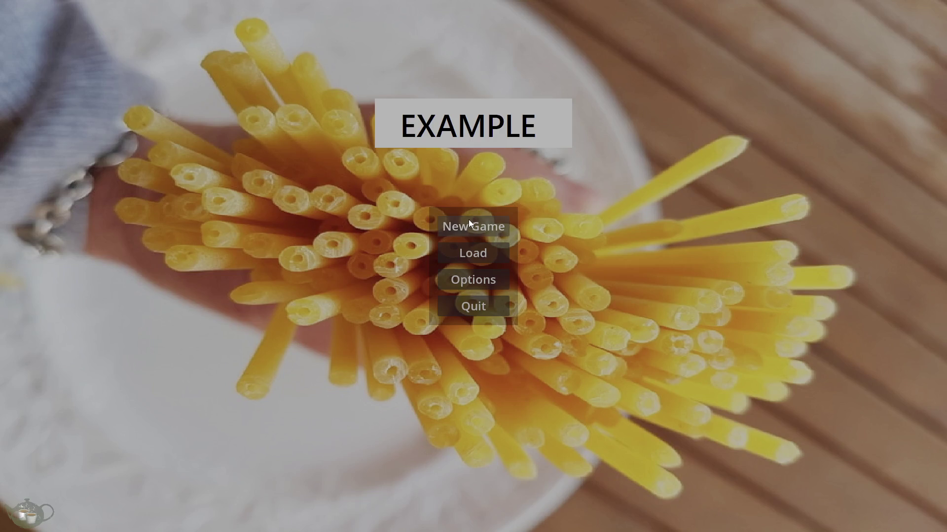
- Start a new game, open the hub's Hospital screen, then stop the run with F8
left_click(468, 220)
left_click(847, 296)
left_click(483, 231)
left_click(910, 299)
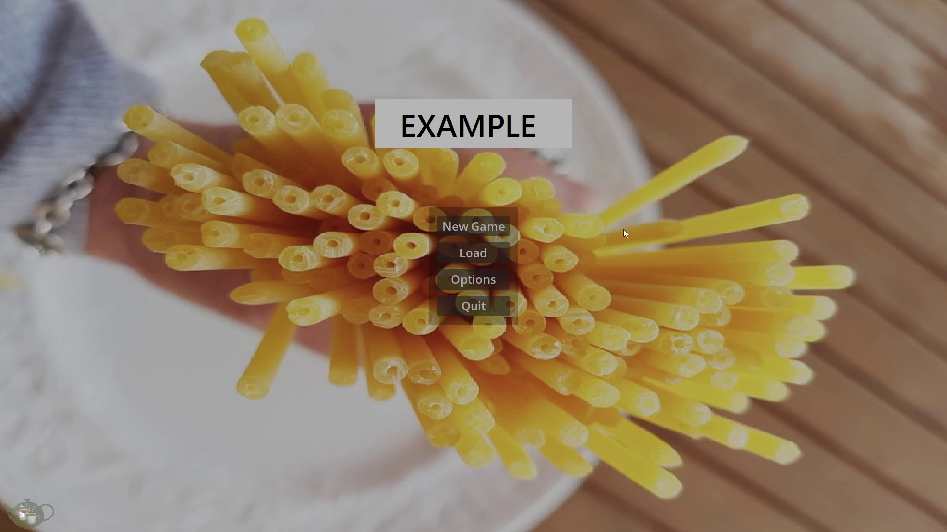
left_click(484, 225)
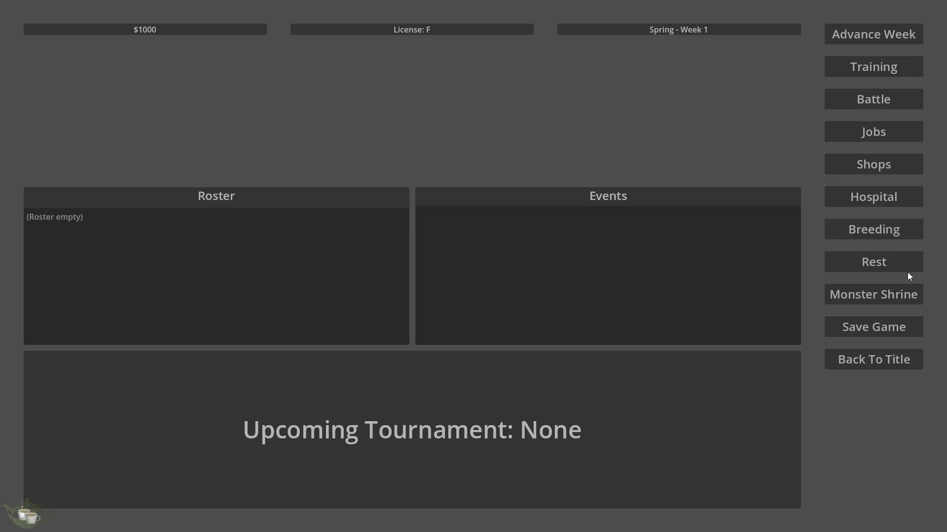
left_click(917, 198)
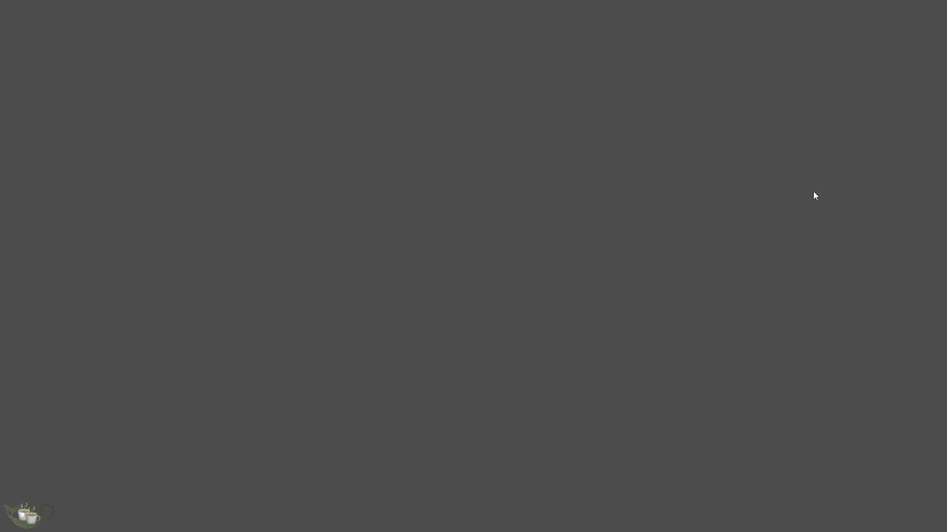
key("F8")
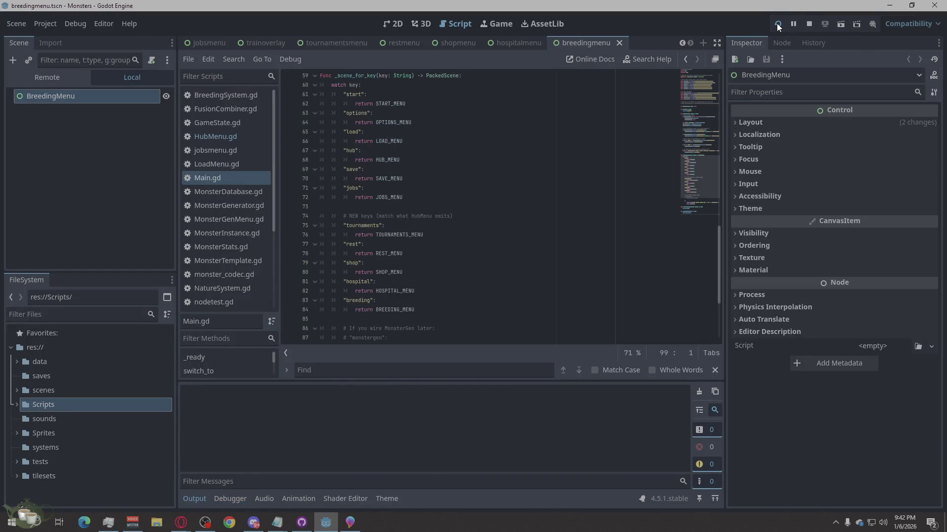
- Rerun, start a new game, open and close Training, open Battle, then close with Alt+F4
left_click(777, 23)
left_click(487, 223)
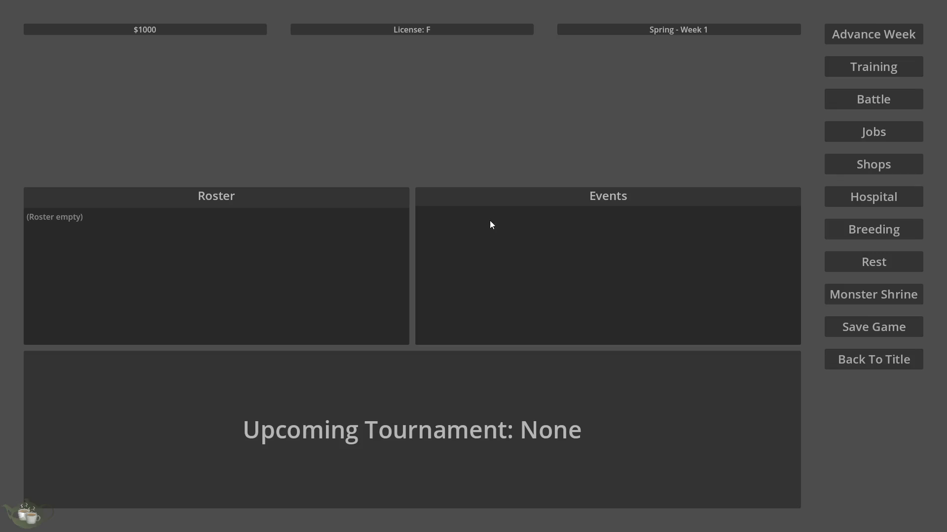
left_click(896, 68)
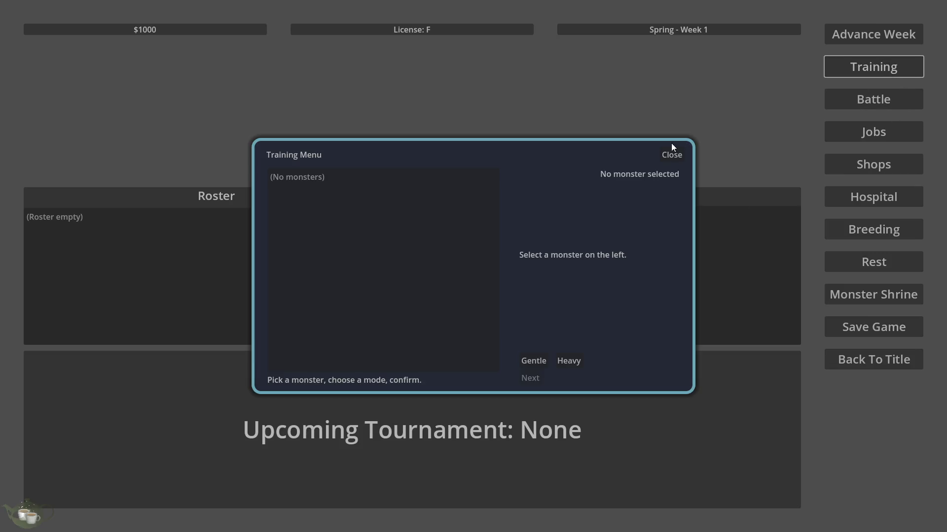
left_click(671, 155)
left_click(889, 103)
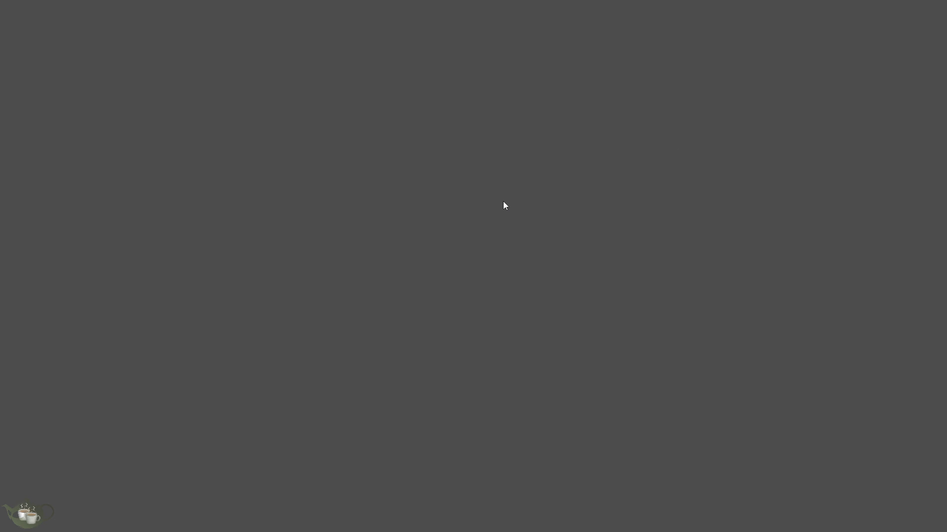
key("alt+F4")
- Rerun, start a new game, open and close the Jobs Board, then return to title and quit
left_click(784, 22)
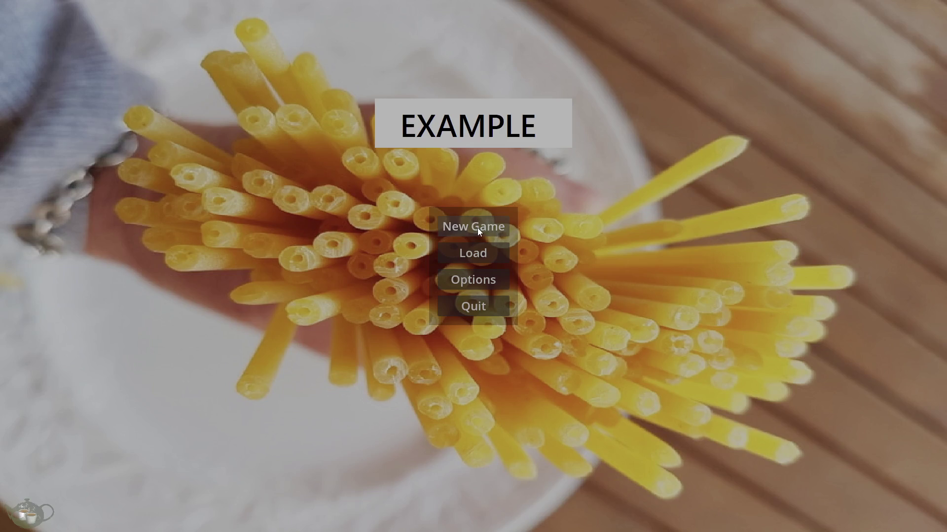
left_click(476, 226)
left_click(908, 142)
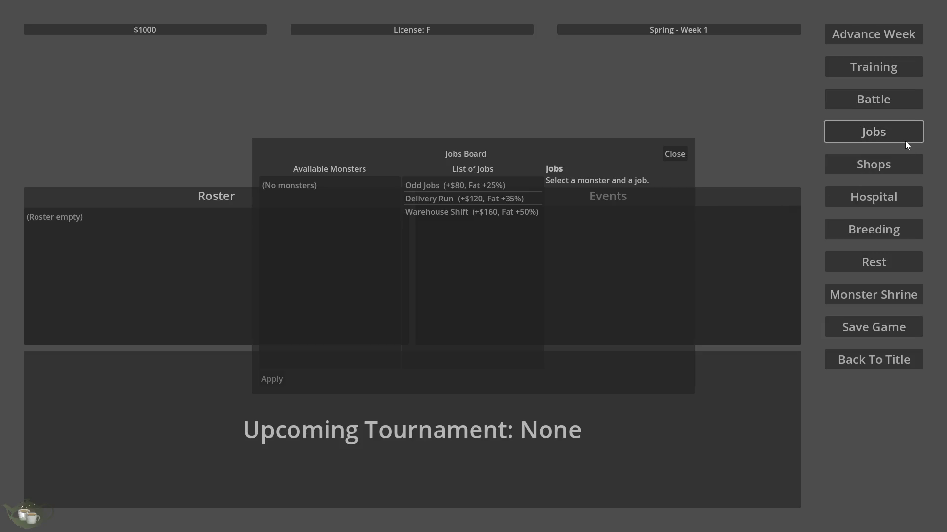
left_click(682, 155)
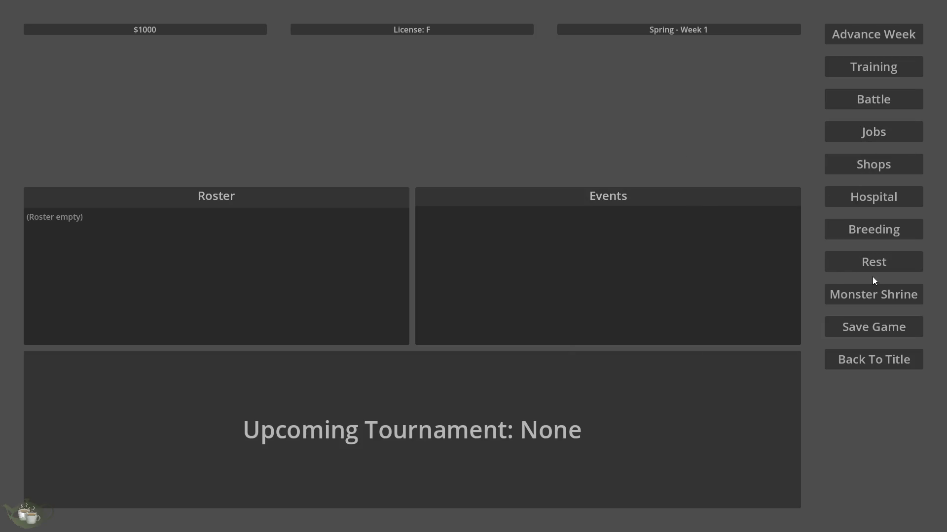
left_click(896, 299)
left_click(502, 299)
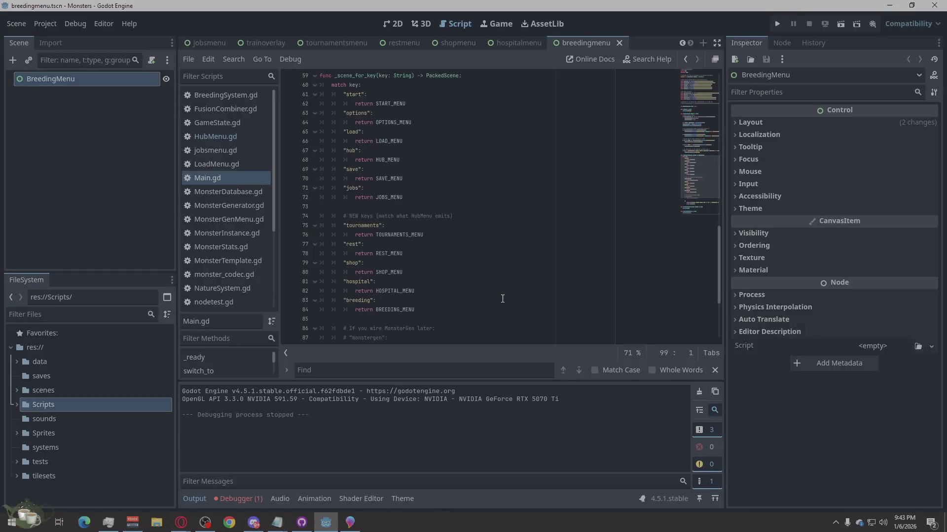
- Show the debugger's Errors list and jump to Main.gd line 91's unknown 'monstergen' key error
left_click(241, 499)
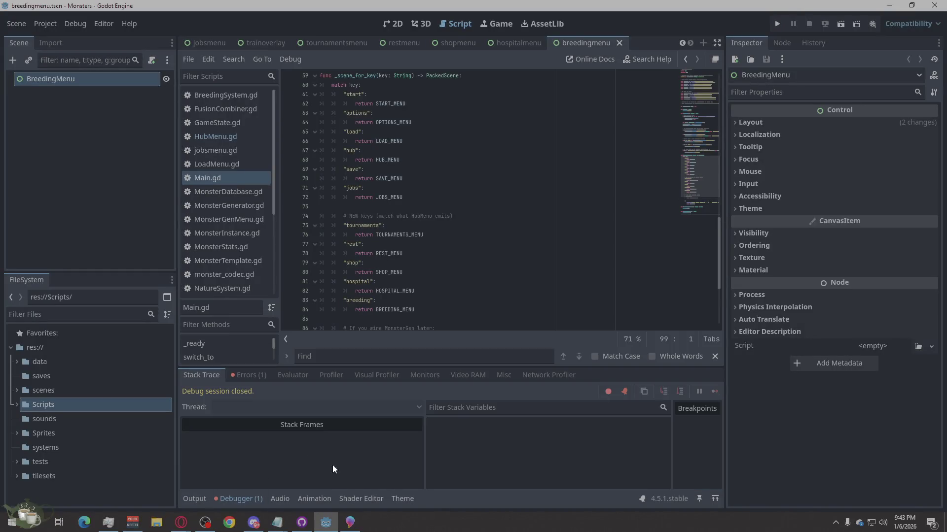
left_click(244, 376)
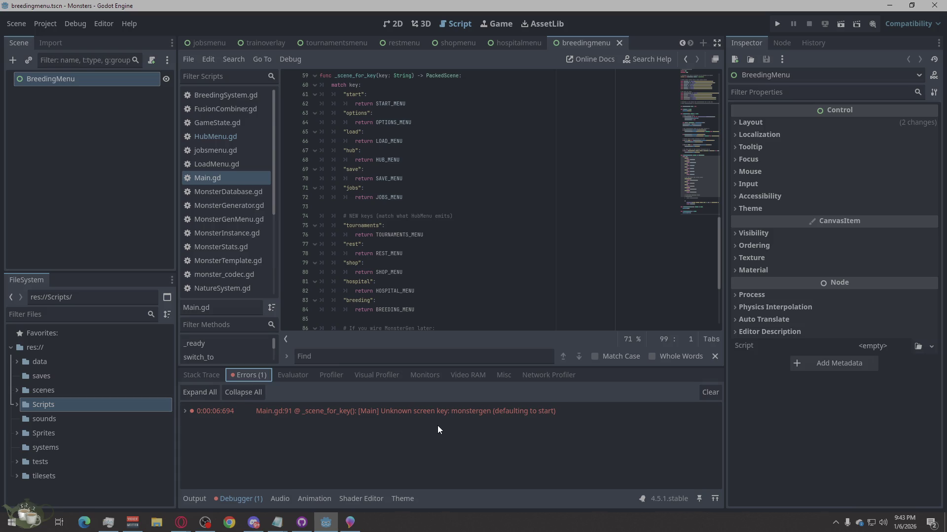
right_click(590, 412)
left_click(620, 422)
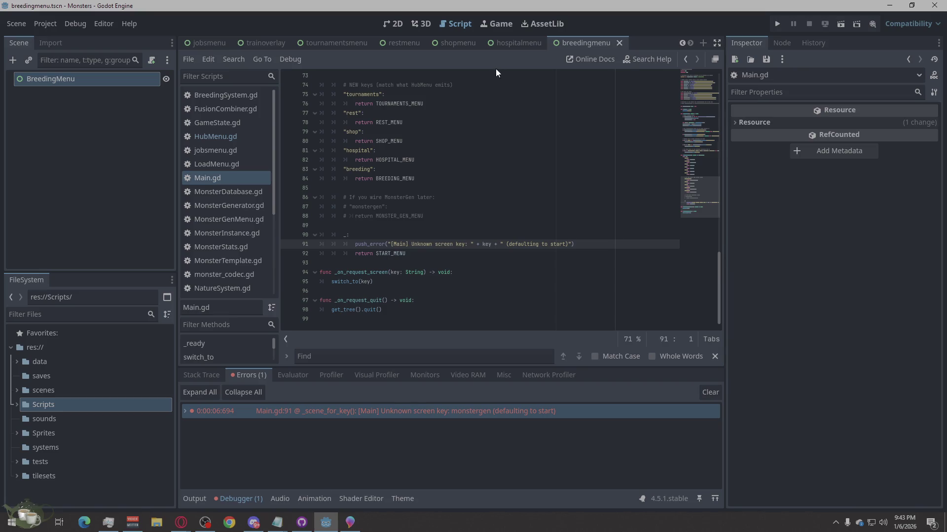
- Open the monstergenmenu scene, select its MonsterGenMenu root node, and expand the scenes folder
scroll(241, 48, "up", 6)
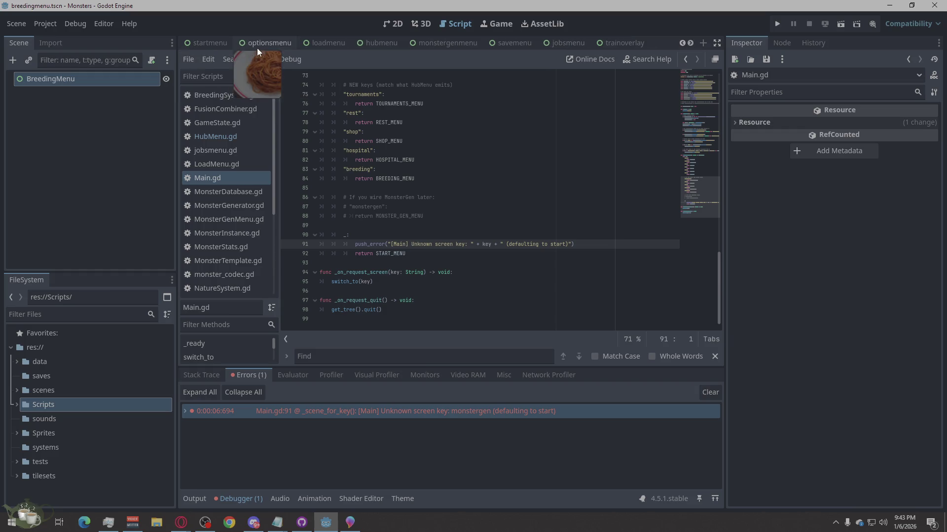
left_click(454, 44)
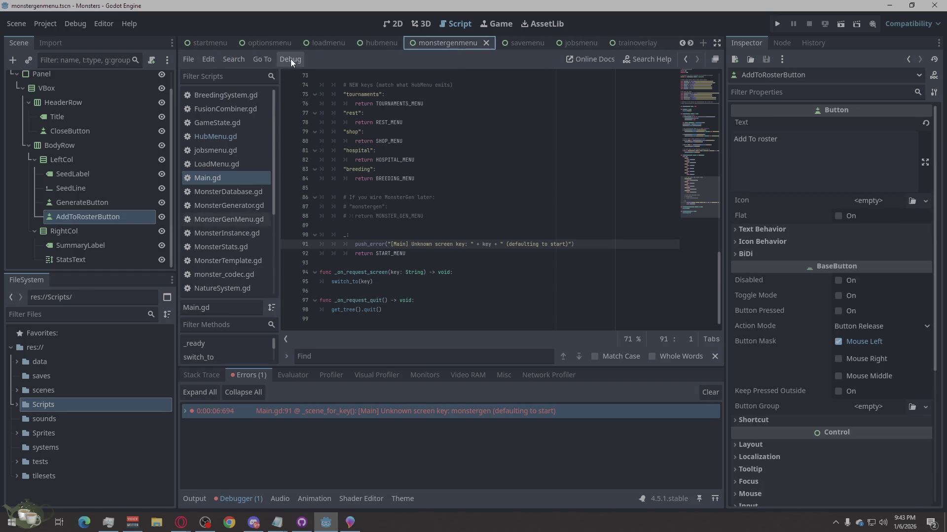
scroll(107, 178, "up", 2)
left_click(92, 81)
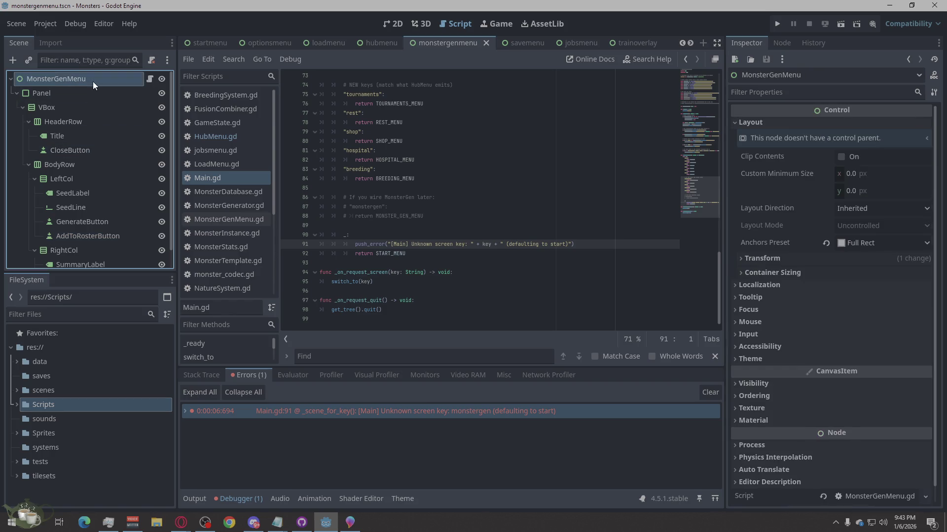
left_click(92, 81)
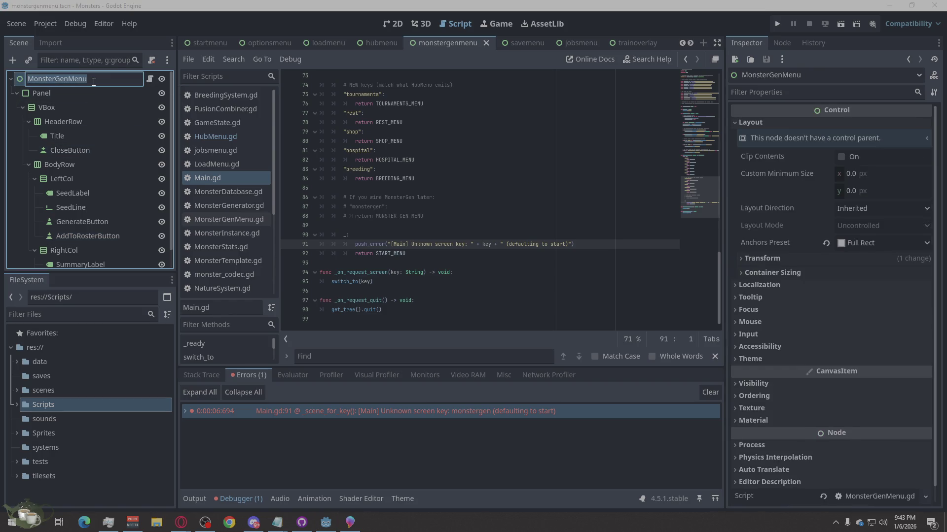
key("Escape")
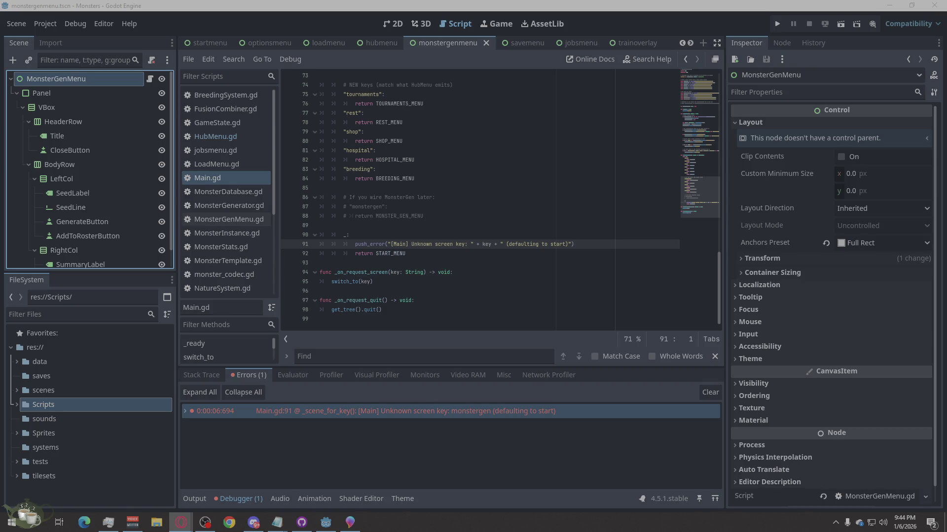
left_click(18, 391)
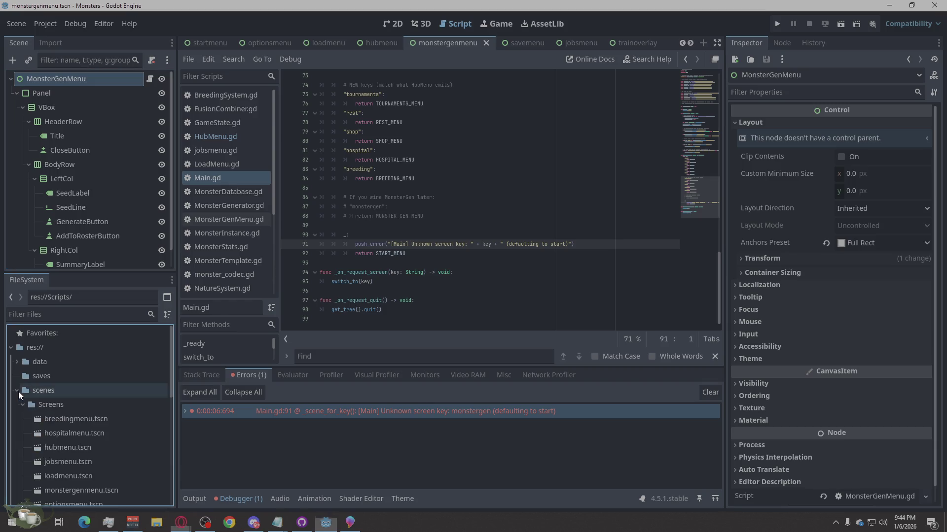
- Find monstergenmenu.tscn inside the scenes/Screens folder of the FileSystem dock
scroll(117, 427, "down", 3)
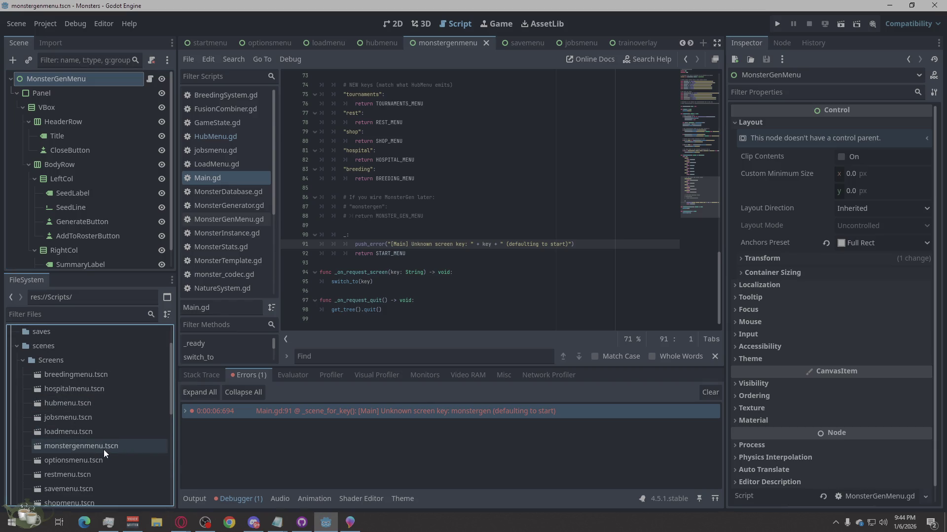
left_click(92, 448)
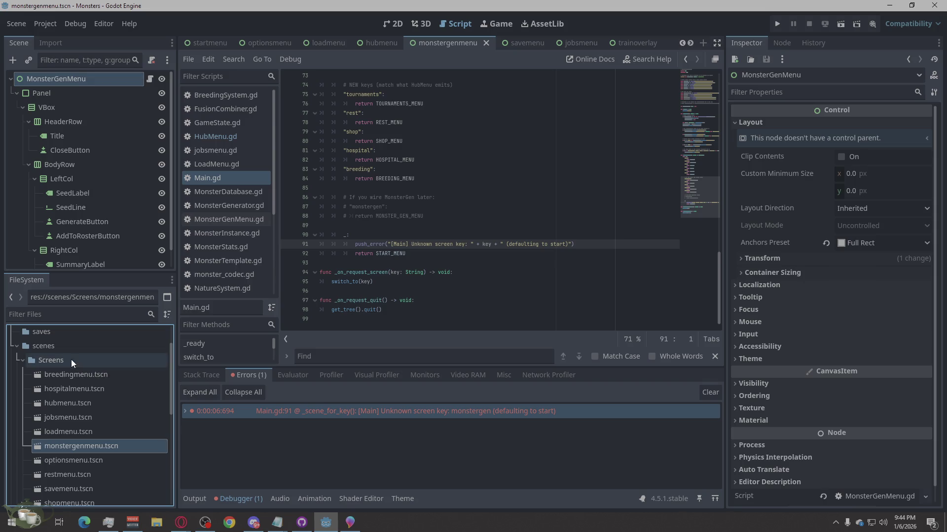
mouse_move(69, 449)
left_mouse_down()
mouse_move(37, 357)
mouse_move(51, 365)
left_mouse_up()
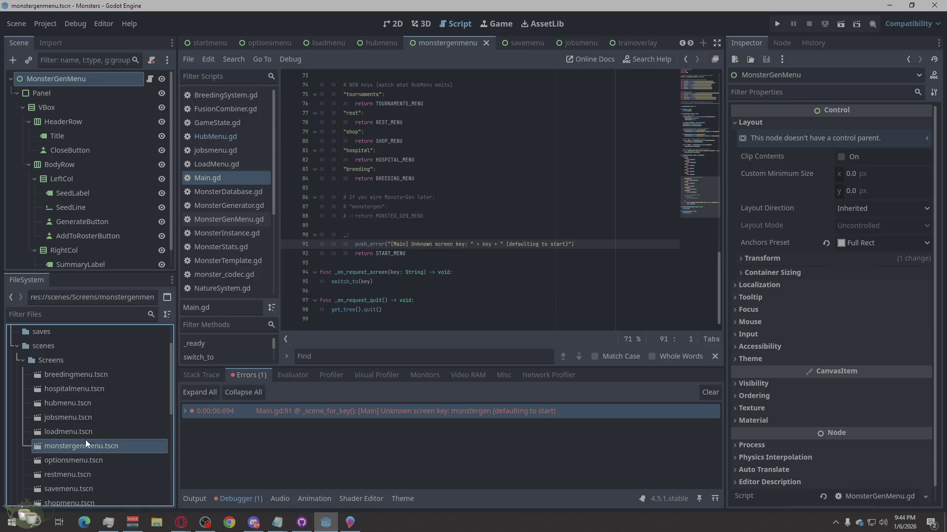
scroll(86, 436, "down", 5)
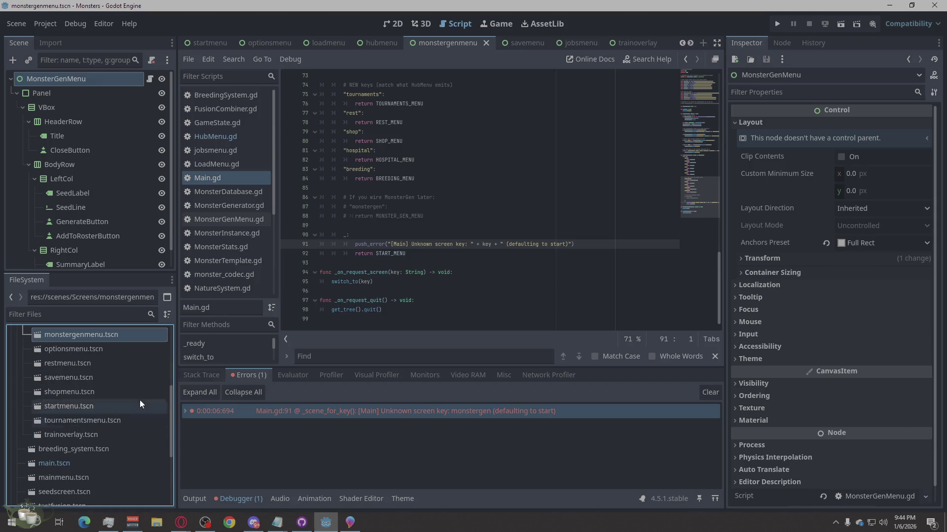
scroll(88, 380, "up", 5)
double_click(54, 362)
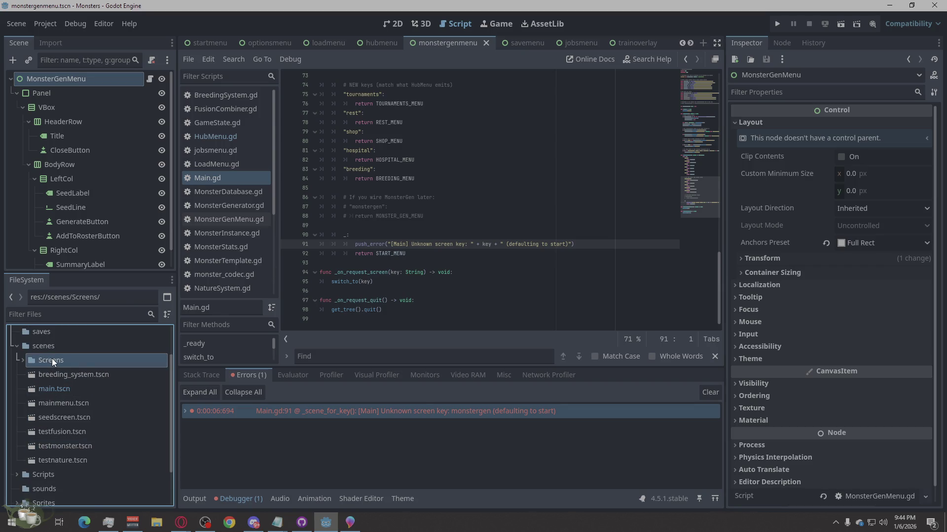
double_click(52, 358)
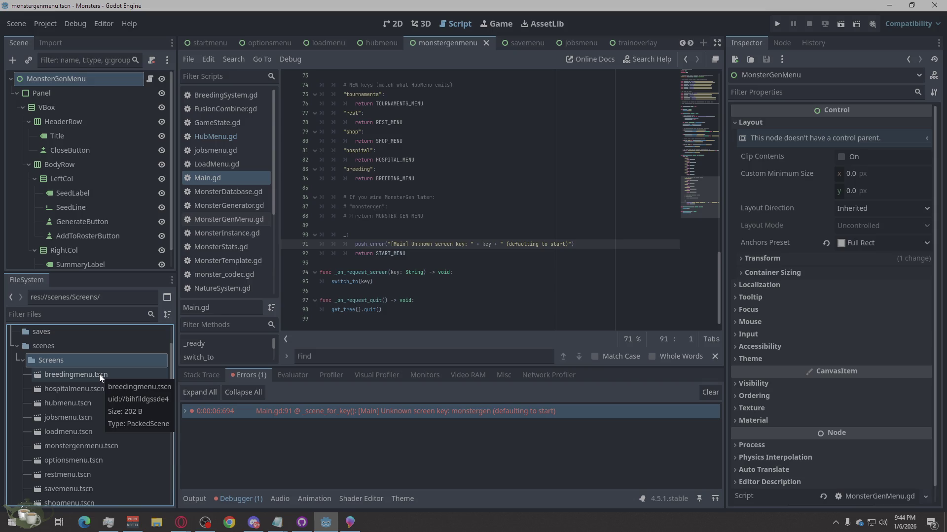
scroll(99, 374, "down", 3)
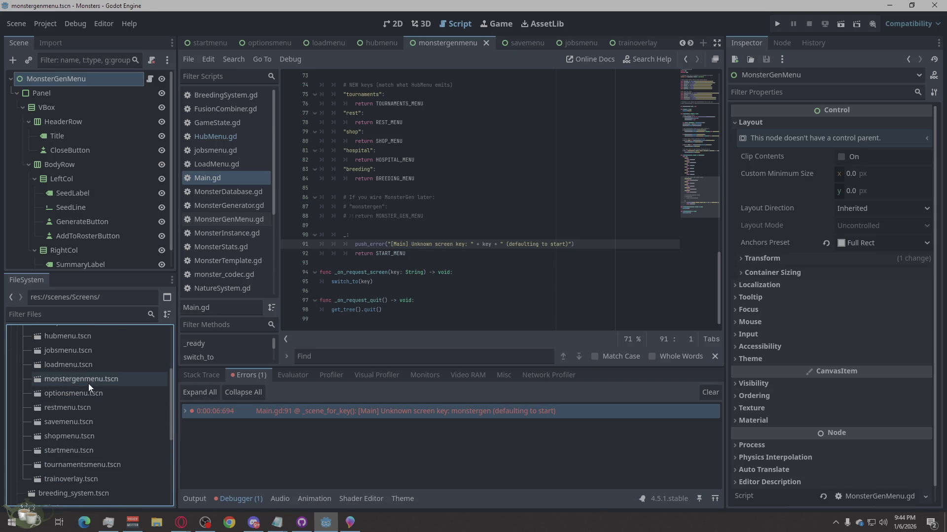
scroll(88, 384, "down", 1)
scroll(123, 381, "down", 1)
scroll(123, 385, "up", 1)
- Copy the path of monstergenmenu.tscn and switch to the web browser
right_click(64, 379)
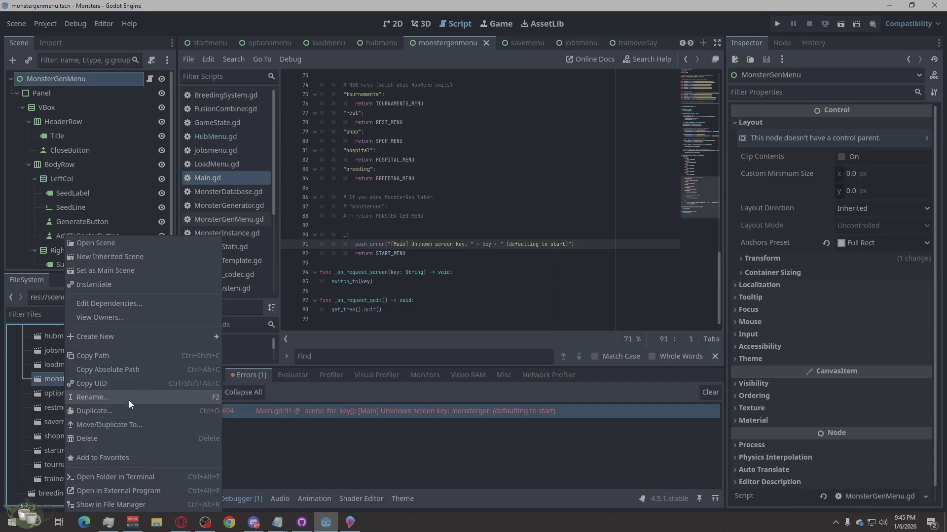
left_click(148, 359)
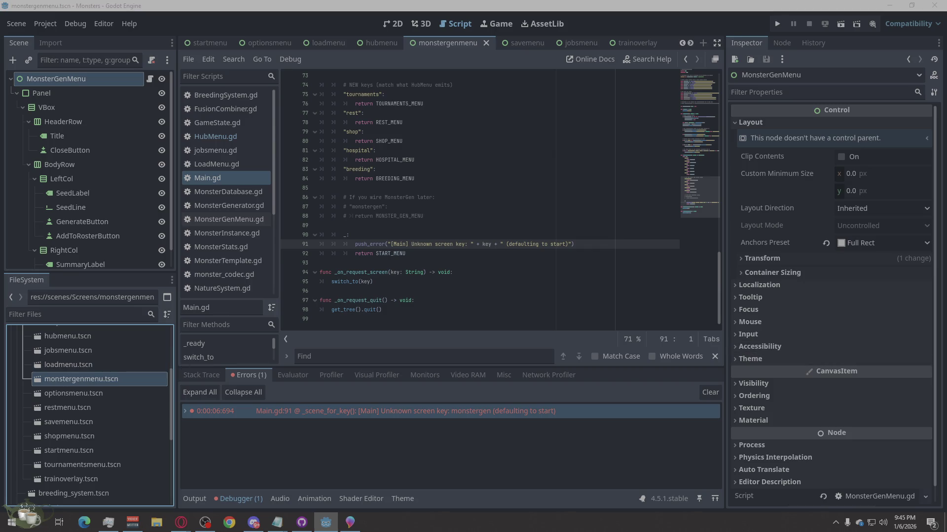
left_click(181, 522)
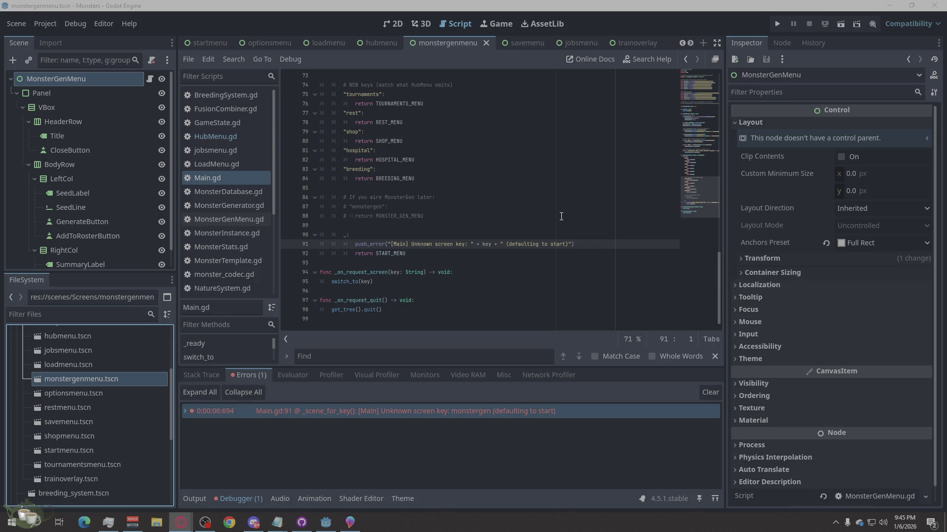
- Run the project and load the saved game from Save Slot 03
left_click(776, 25)
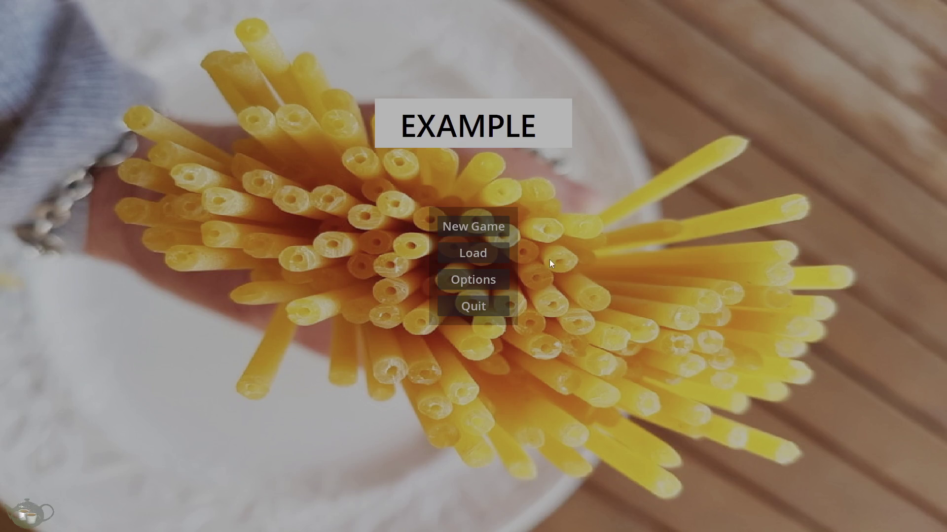
left_click(489, 282)
left_click(74, 501)
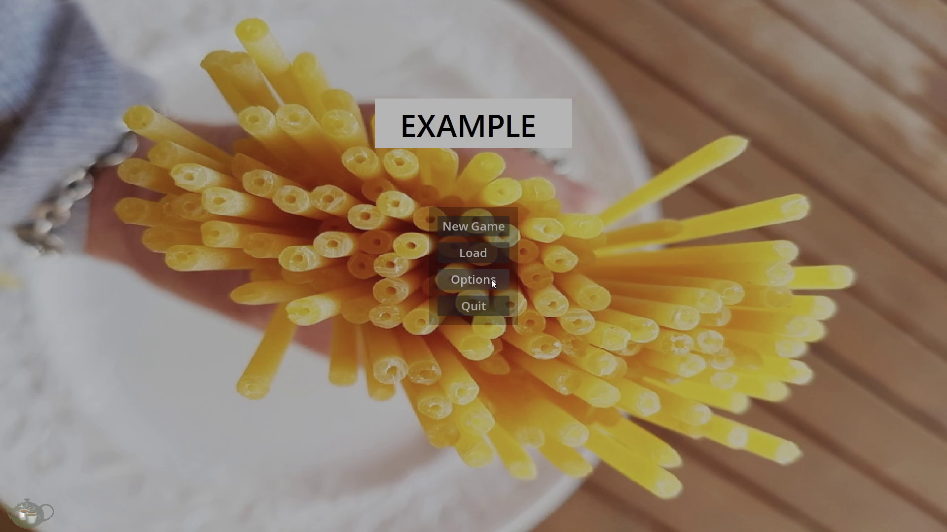
left_click(474, 254)
left_click(331, 247)
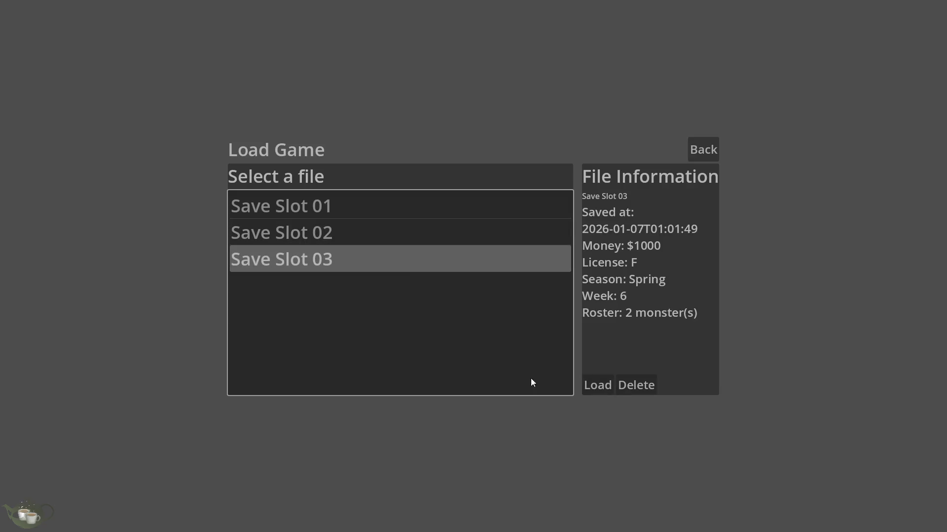
left_click(607, 385)
- Give Construct/Slime Heavy training and dismiss the results
left_click(857, 67)
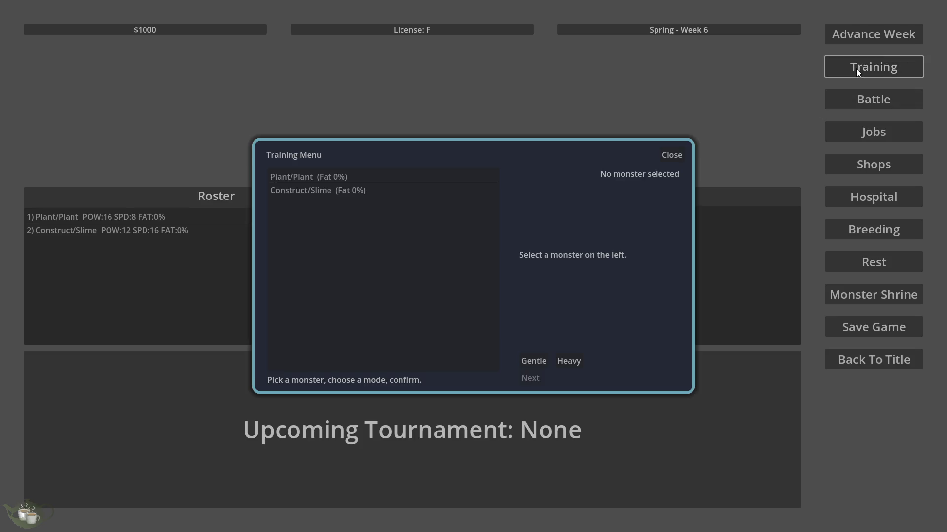
left_click(371, 192)
left_click(561, 361)
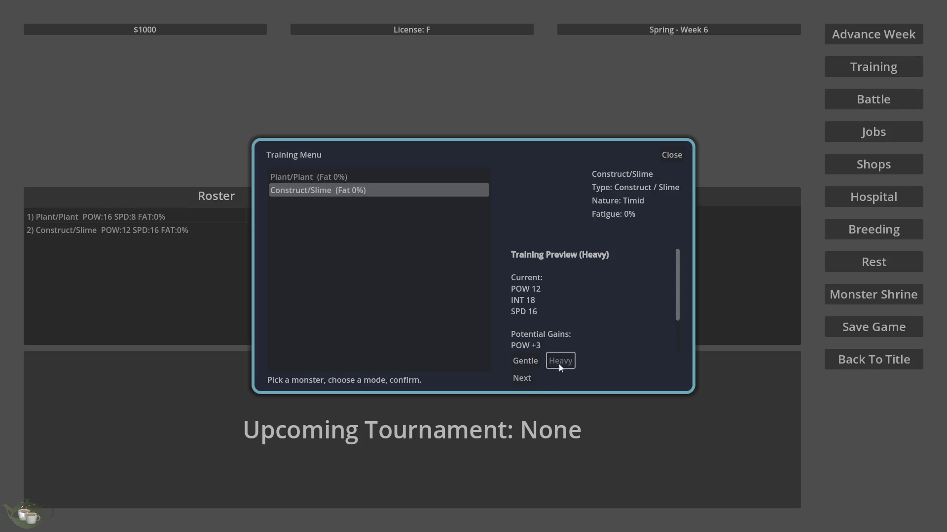
left_click(520, 378)
left_click(498, 274)
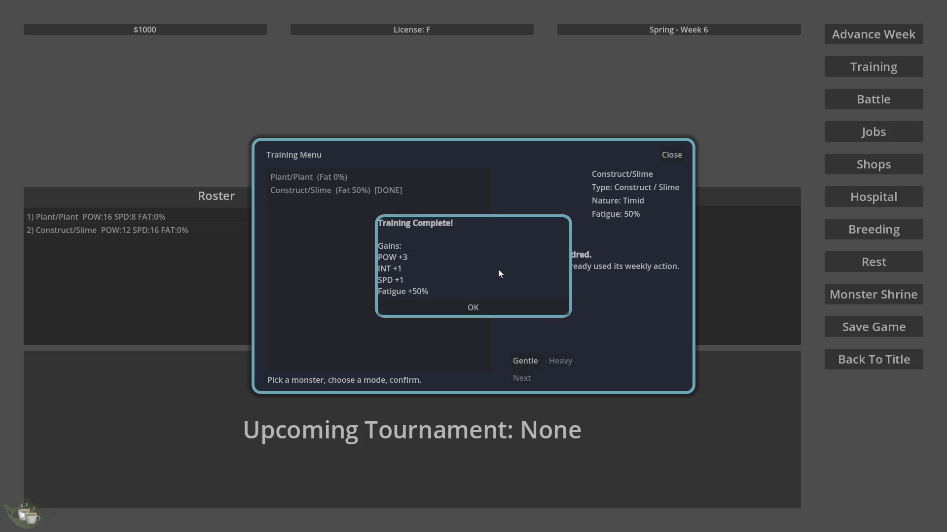
left_click(480, 306)
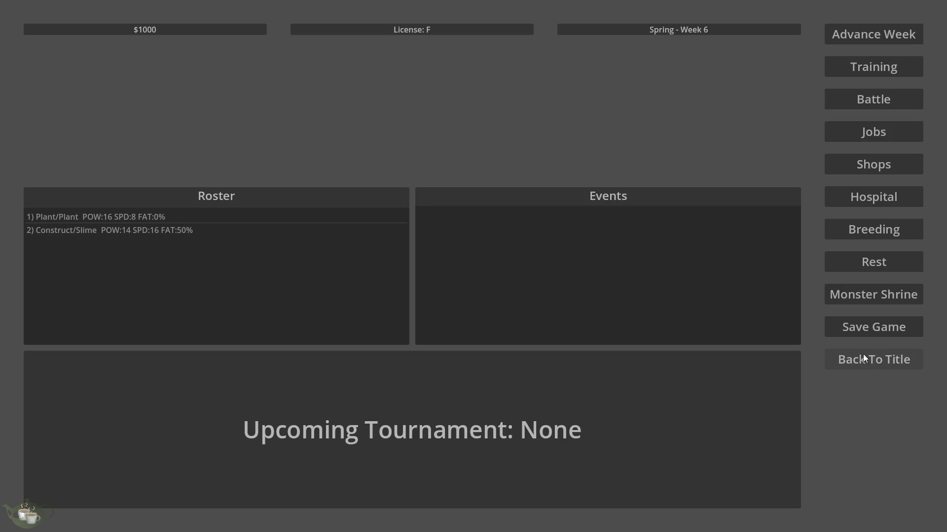
- Save the current game by overwriting Slot 2
left_click(872, 327)
left_click(540, 288)
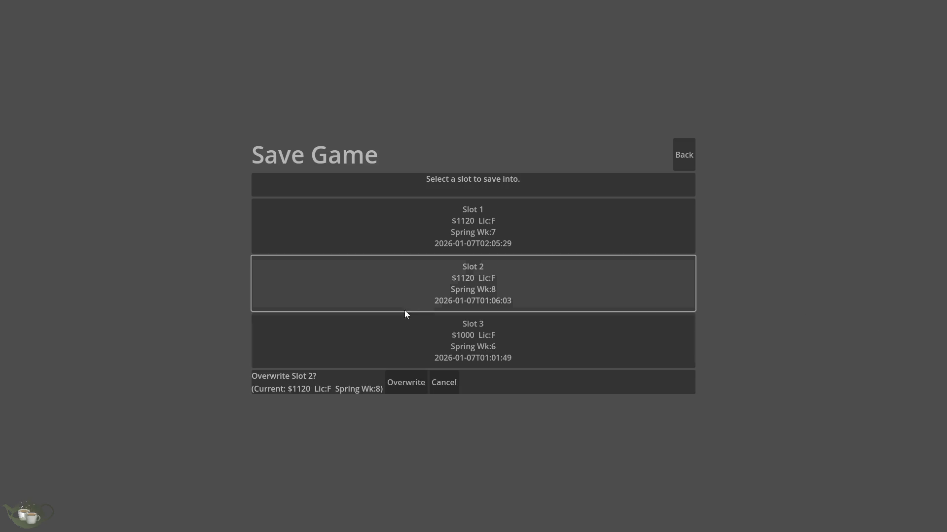
left_click(419, 388)
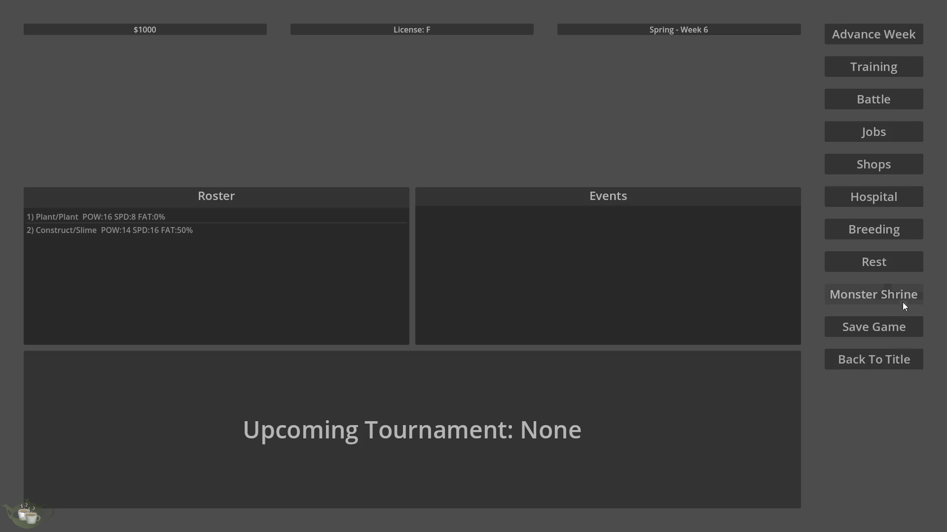
- Send Plant/Plant on the Delivery Run job, then close the Jobs Board
left_click(892, 138)
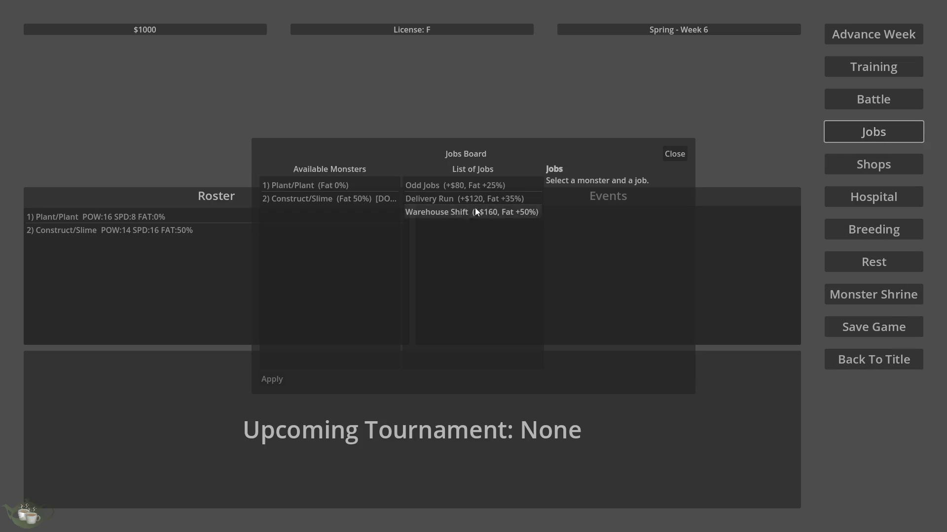
left_click(394, 186)
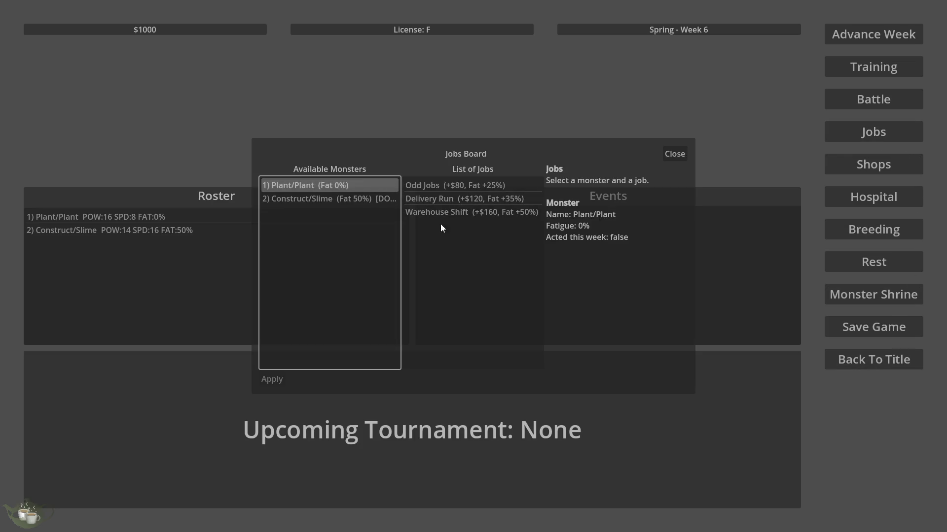
left_click(511, 198)
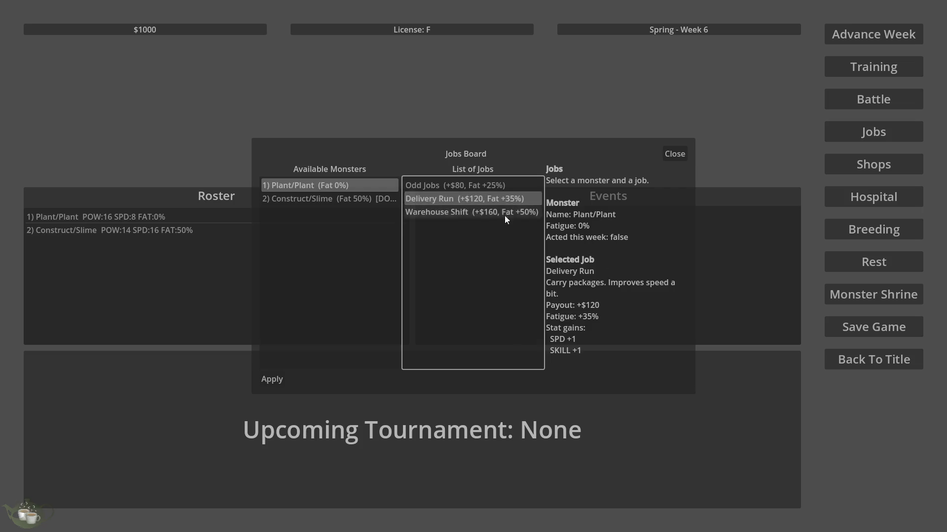
left_click(272, 379)
left_click(383, 265)
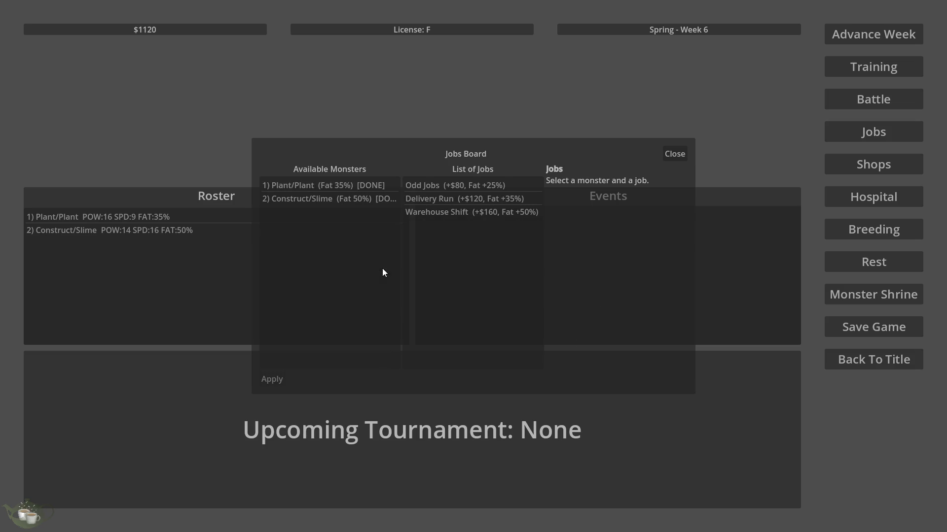
left_click(361, 202)
key("Up")
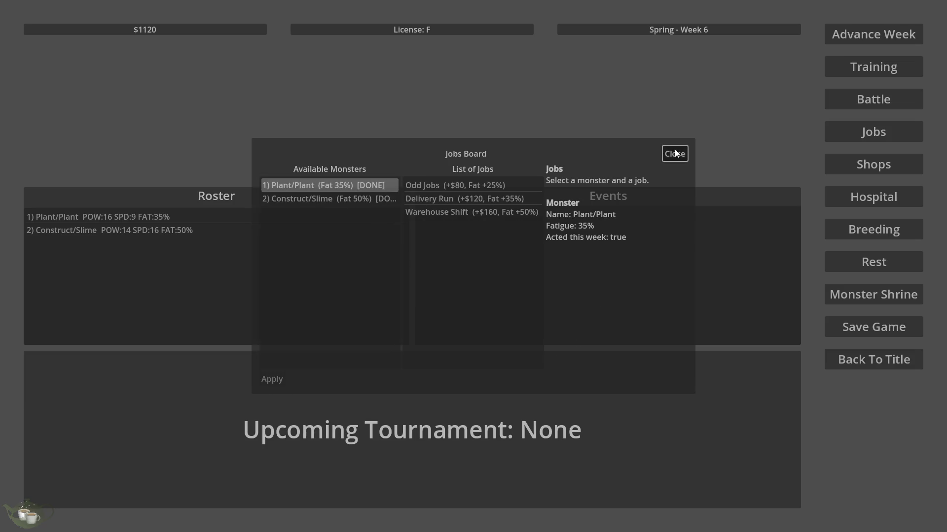
left_click(675, 153)
- Compare Construct/Slime's and Plant/Plant's training status, then close the training menu
left_click(873, 67)
left_click(370, 188)
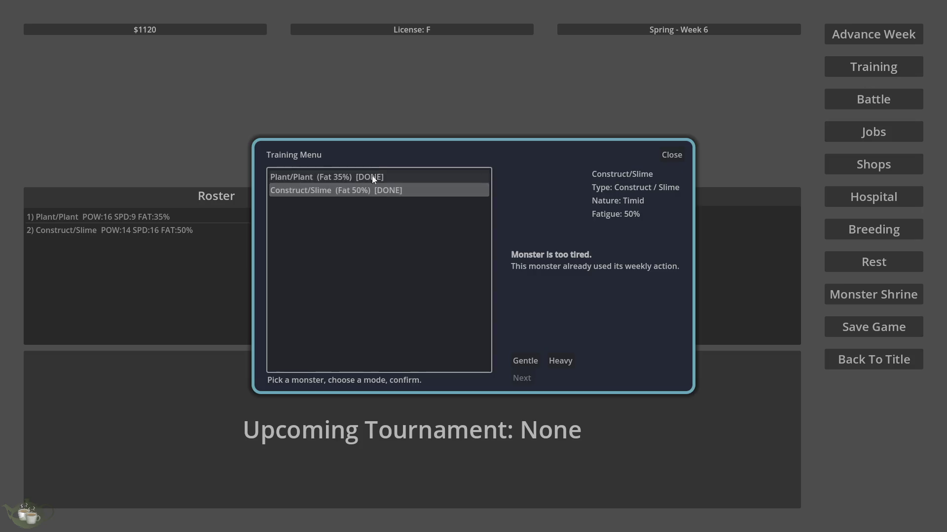
left_click(393, 176)
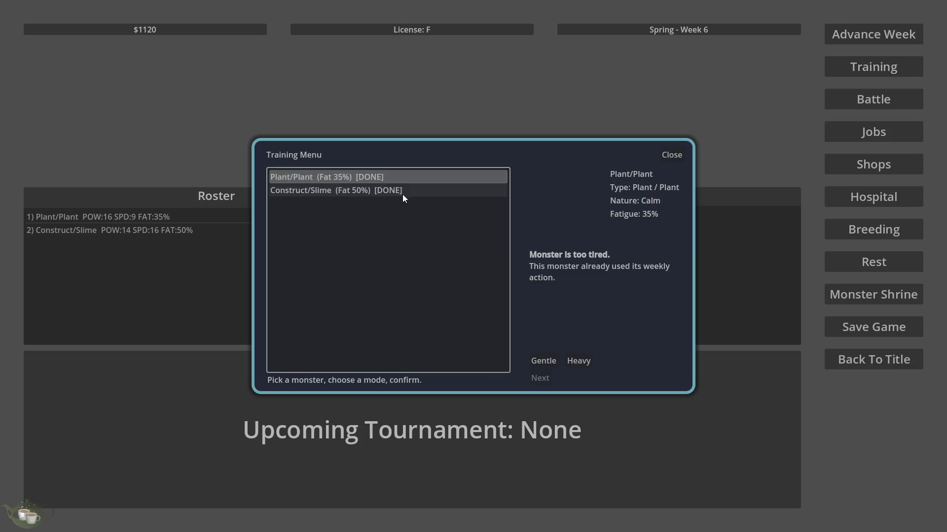
left_click(404, 194)
left_click(411, 177)
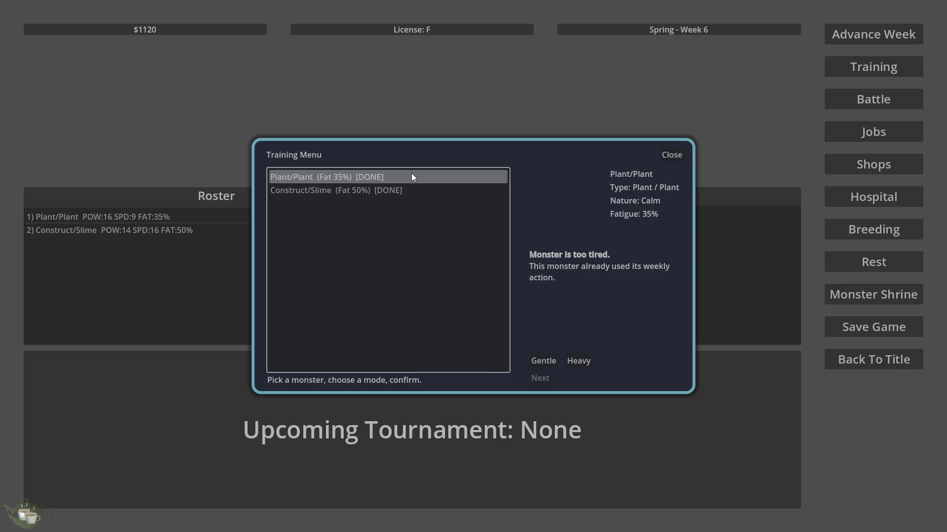
left_click(413, 190)
left_click(419, 176)
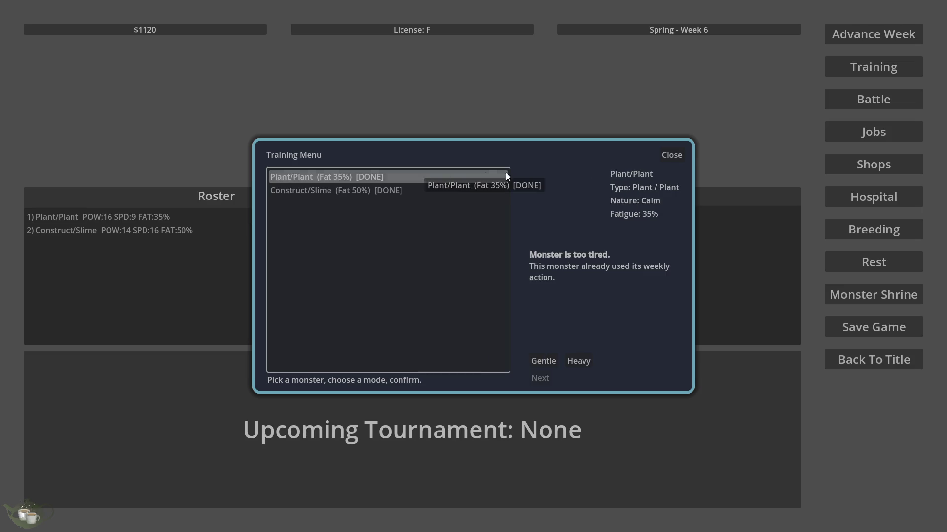
left_click(674, 154)
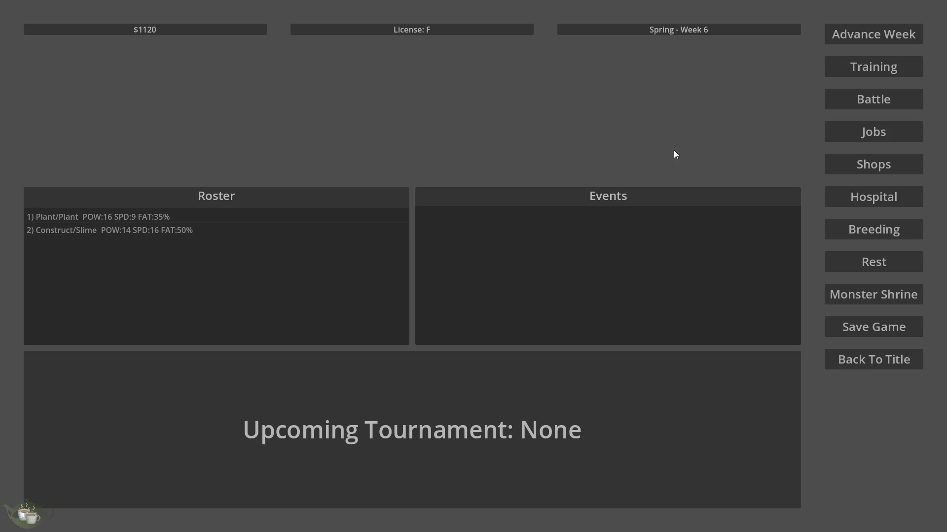
- Advance two weeks to reach Week 8
left_click(882, 37)
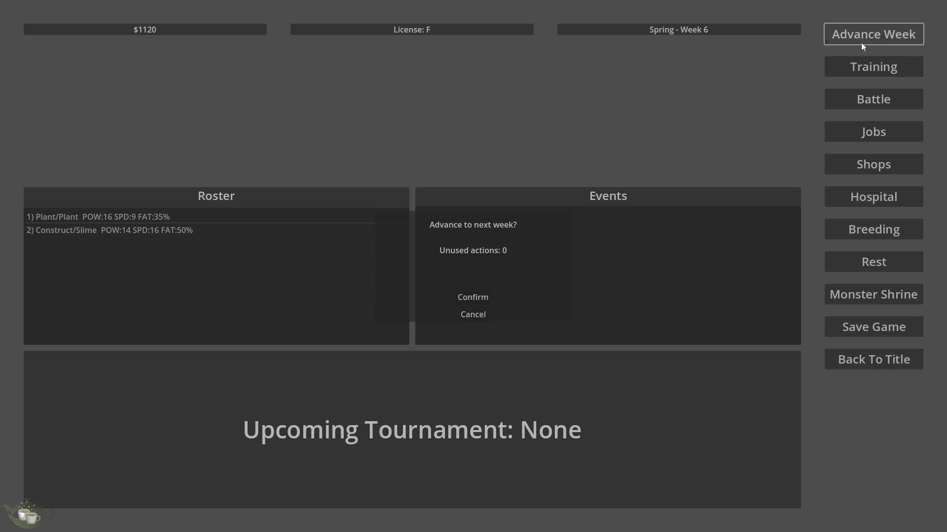
left_click(473, 298)
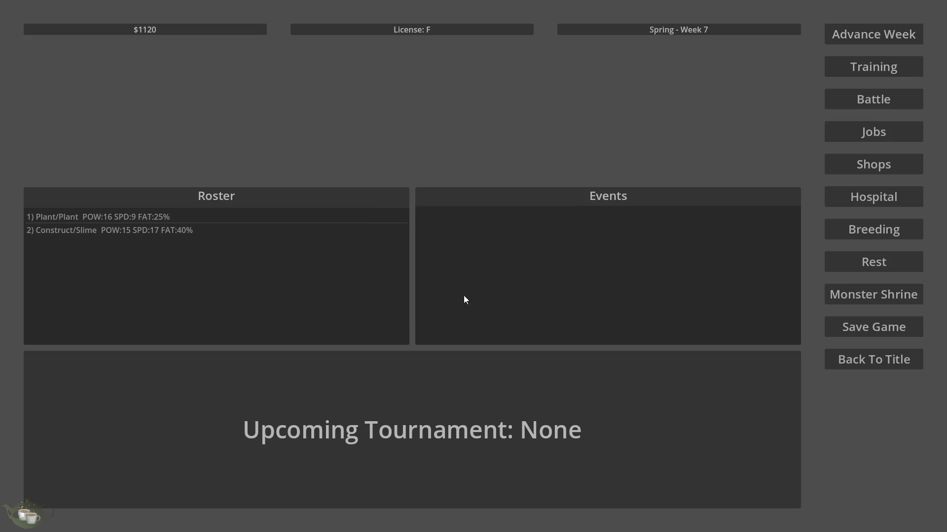
left_click(874, 34)
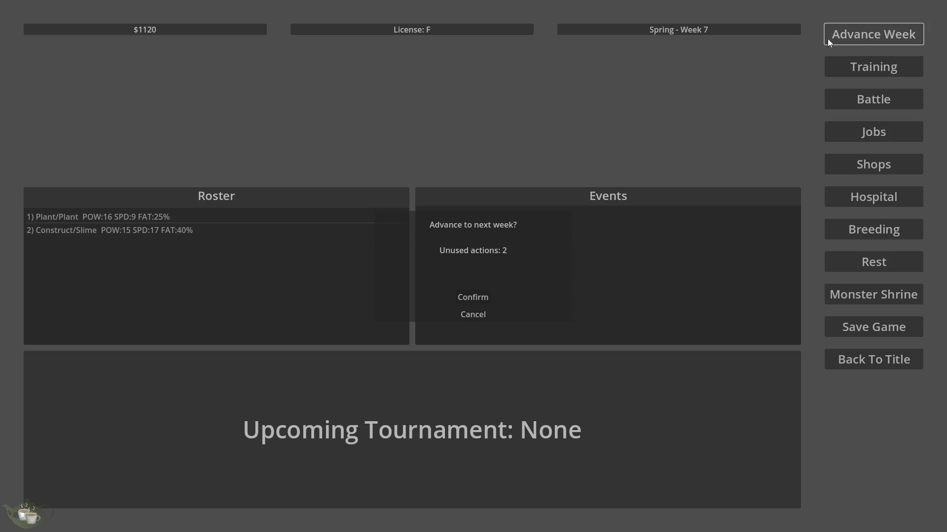
left_click(487, 296)
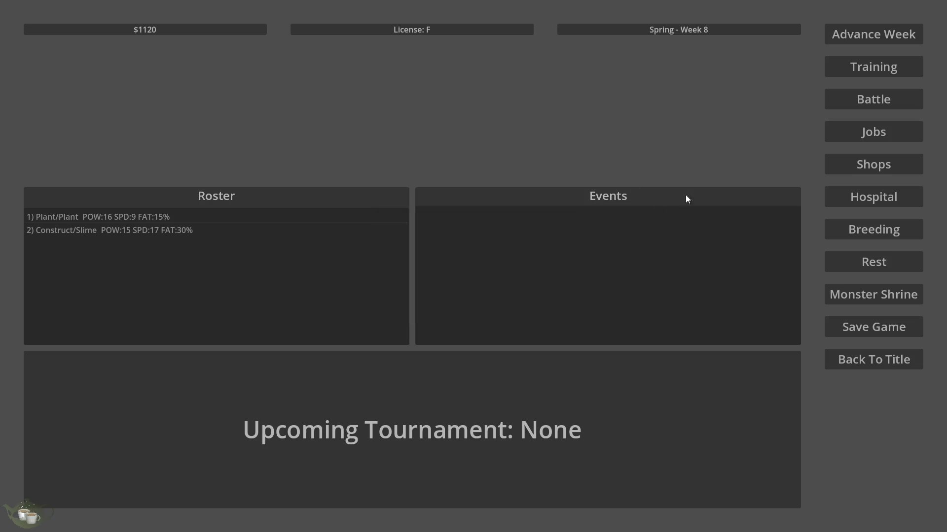
- Send Construct/Slime on the Warehouse Shift job and close the Jobs Board
left_click(867, 129)
left_click(354, 201)
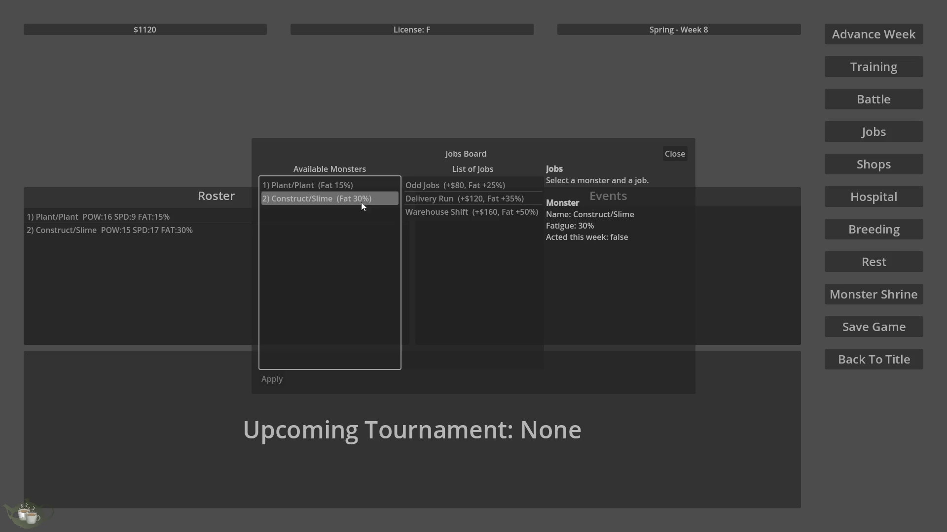
left_click(472, 213)
left_click(273, 379)
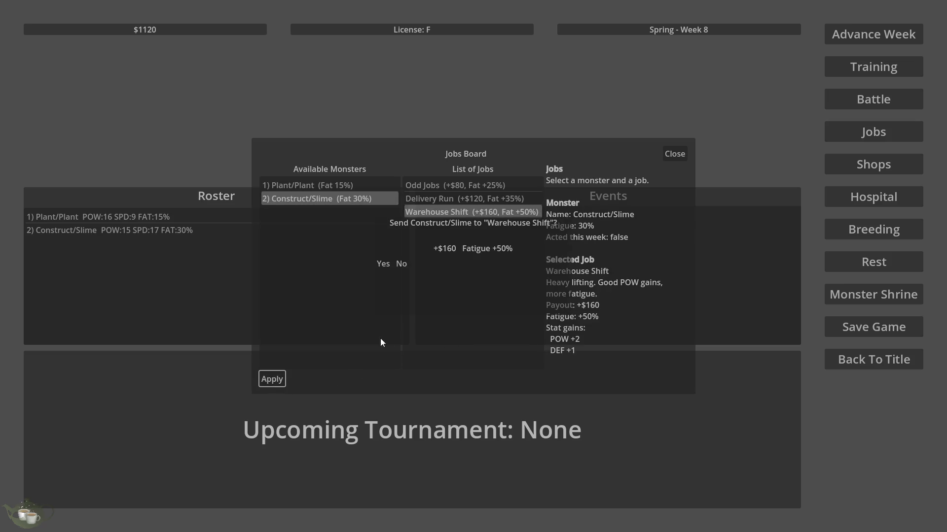
left_click(383, 264)
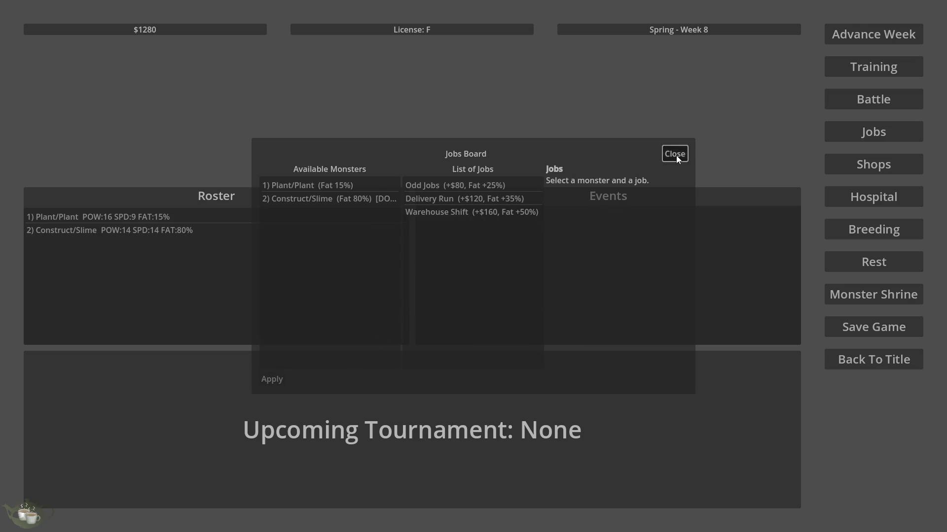
left_click(675, 154)
- Heavy-train Plant/Plant, then return to the title screen and quit to the editor
left_click(862, 67)
left_click(360, 176)
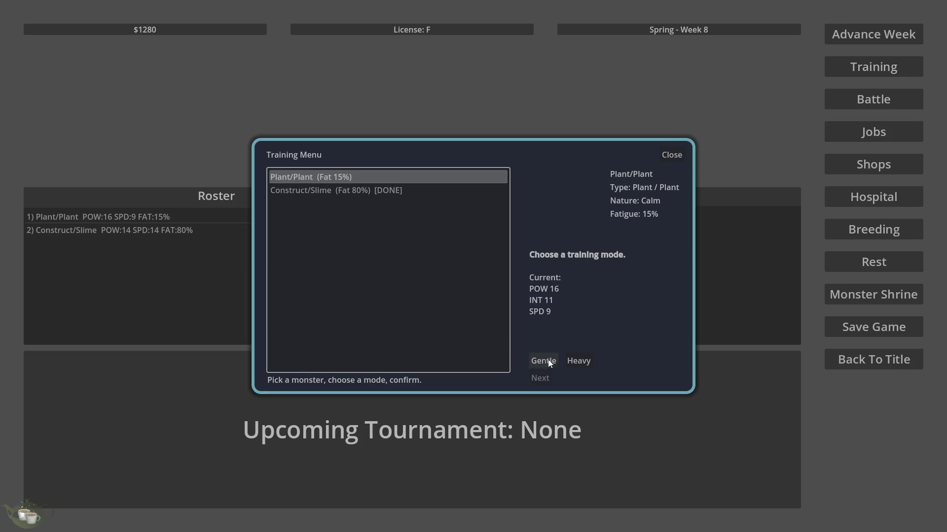
left_click(578, 361)
left_click(540, 378)
left_click(473, 274)
left_click(473, 307)
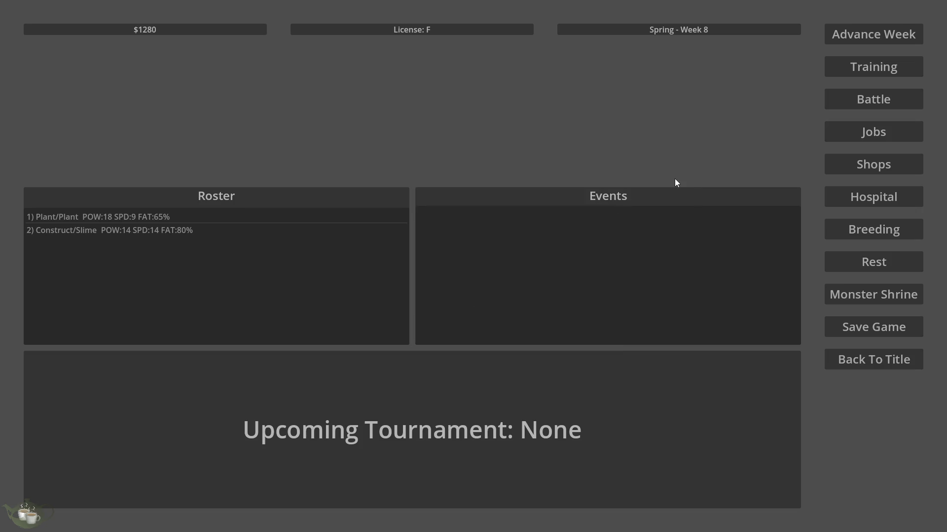
left_click(875, 355)
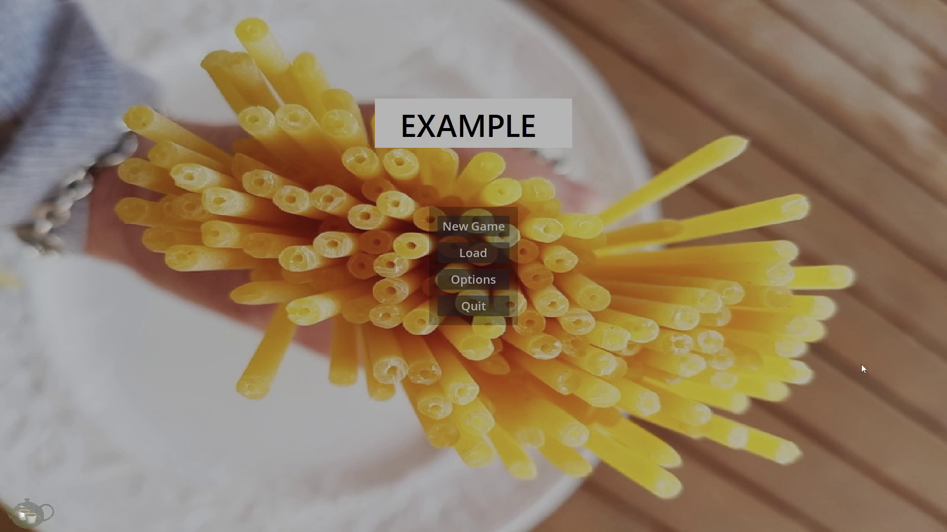
left_click(436, 309)
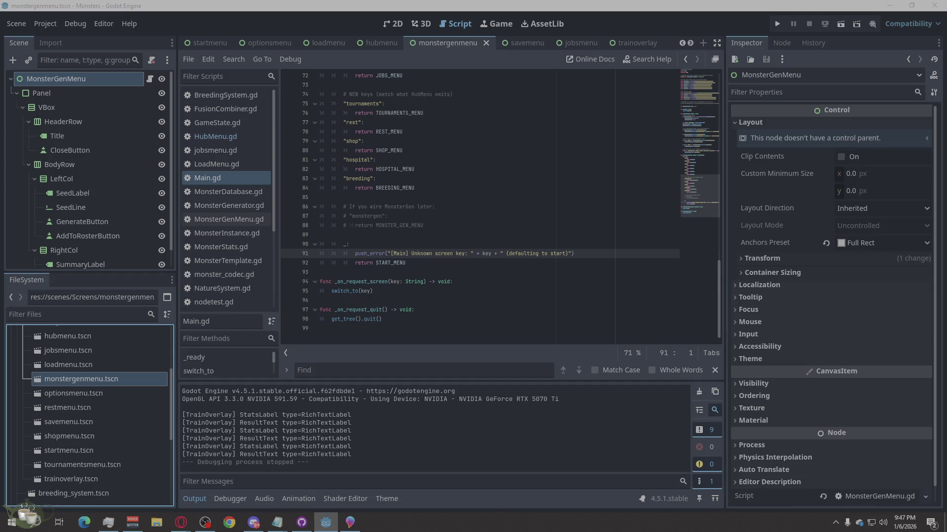
- Replace Main.gd with the browser's new code mapping 'monstergen' to MONSTERGEN_MENU and save it
key("alt+Tab")
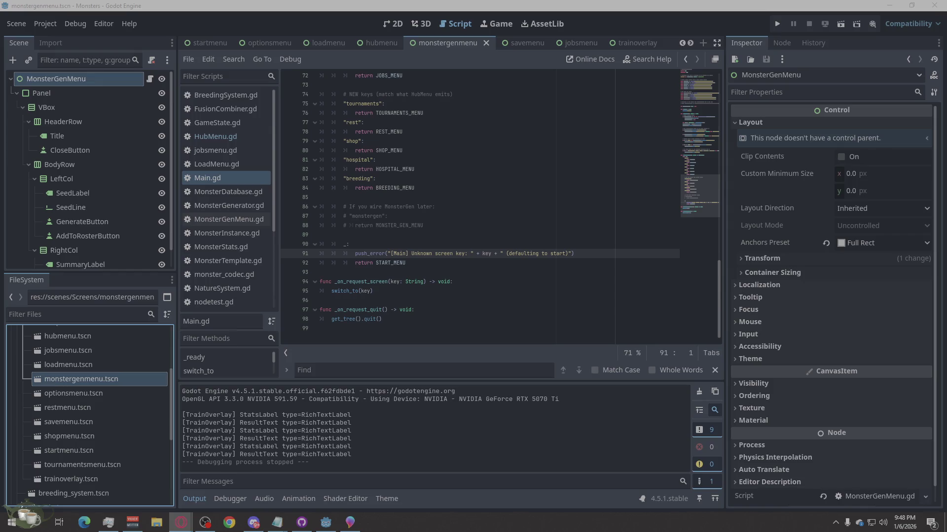
right_click(409, 206)
left_click(429, 311)
key("ctrl+v")
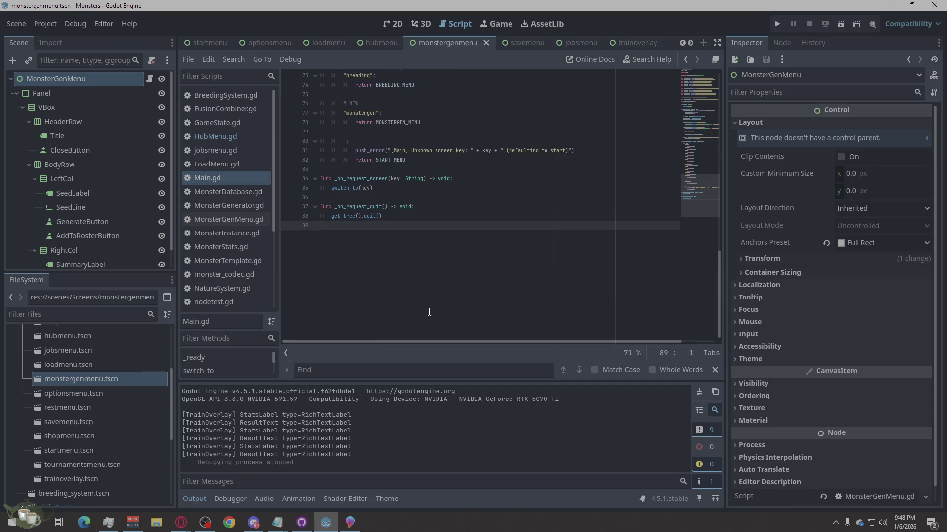
key("ctrl+s")
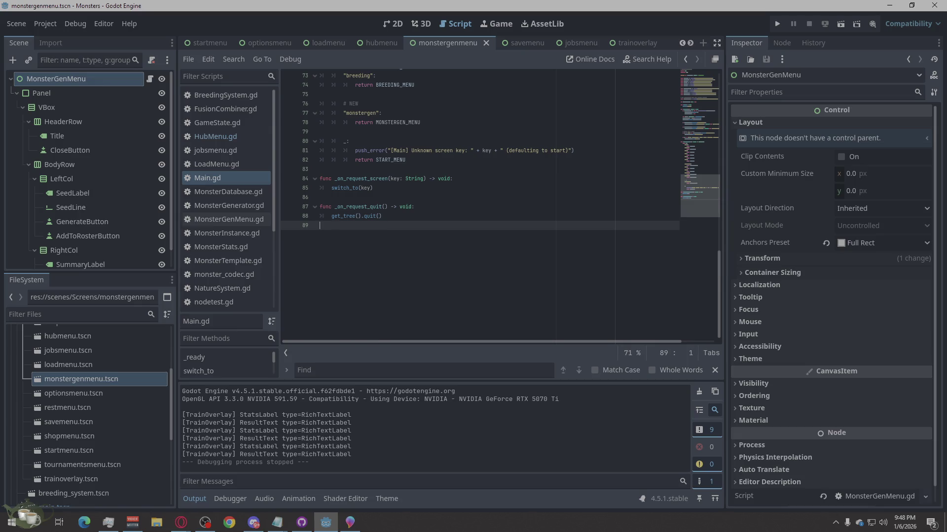
key("alt+Tab")
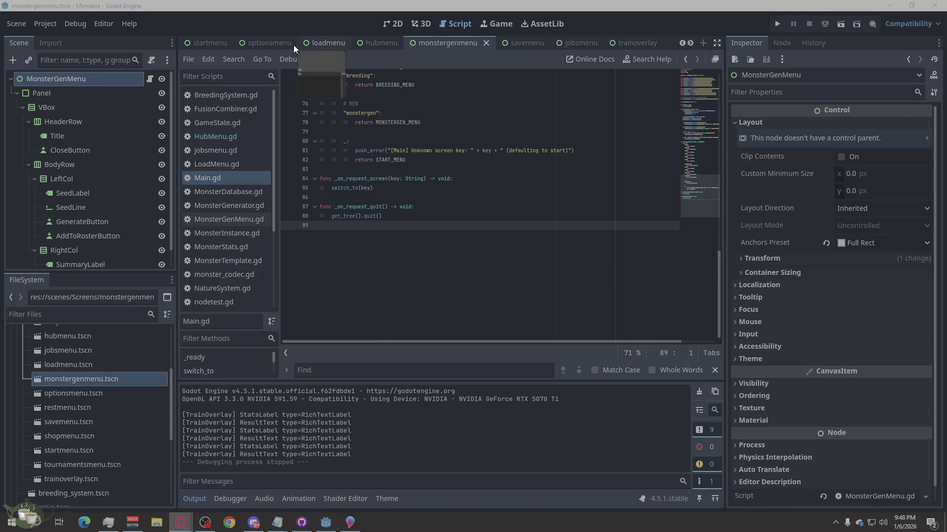
left_click(381, 42)
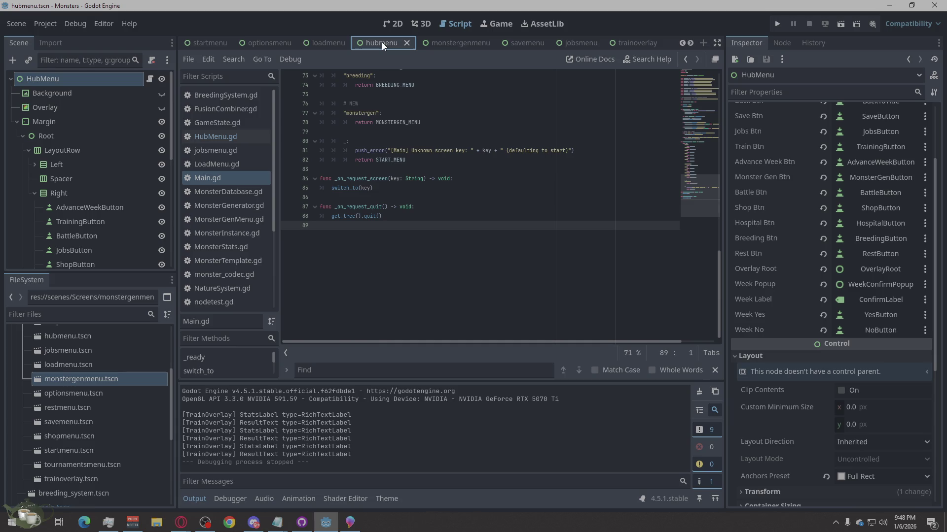
- Replace HubMenu.gd's code with the pasted version, save it, and open the monstergenmenu scene
left_click(211, 136)
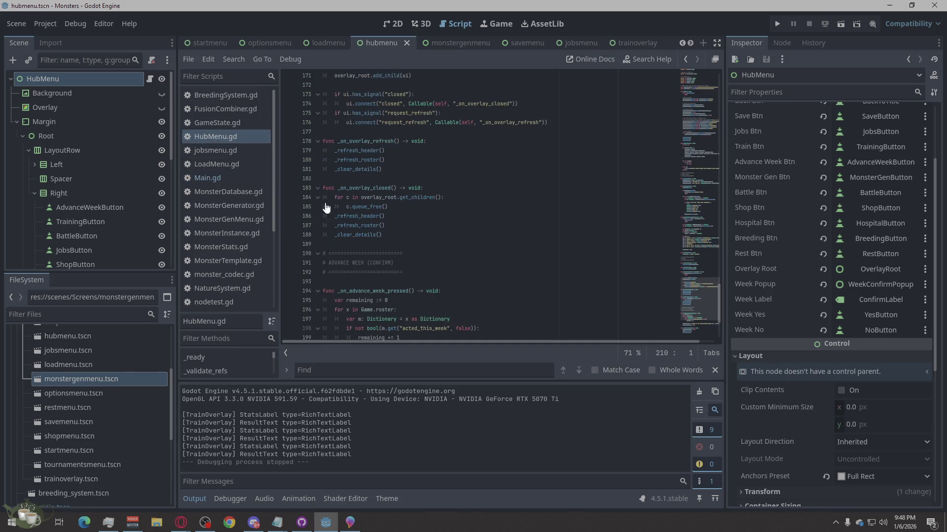
right_click(431, 220)
left_click(443, 327)
key("ctrl+v")
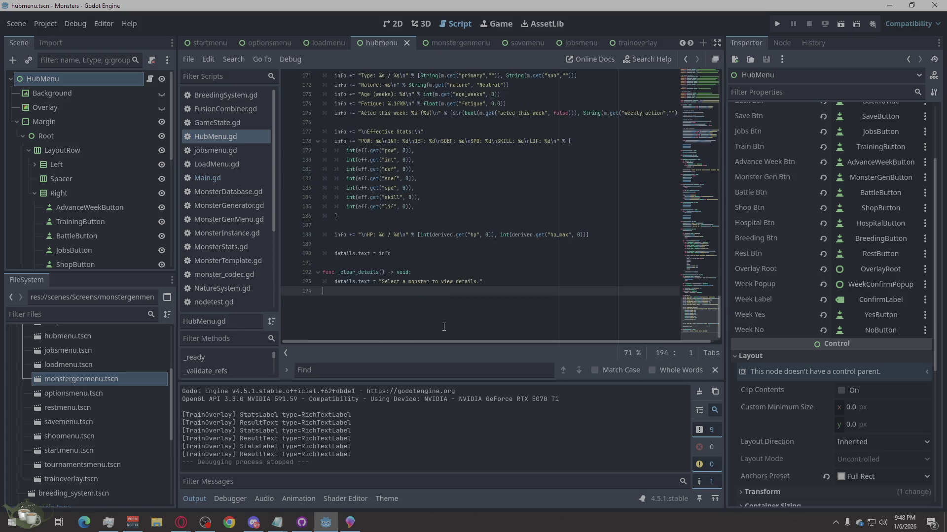
key("ctrl+s")
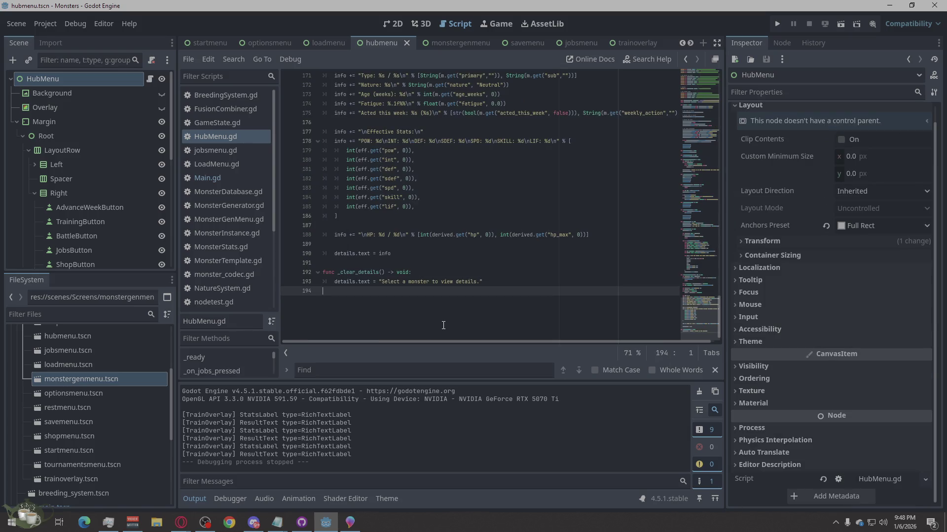
left_click(454, 43)
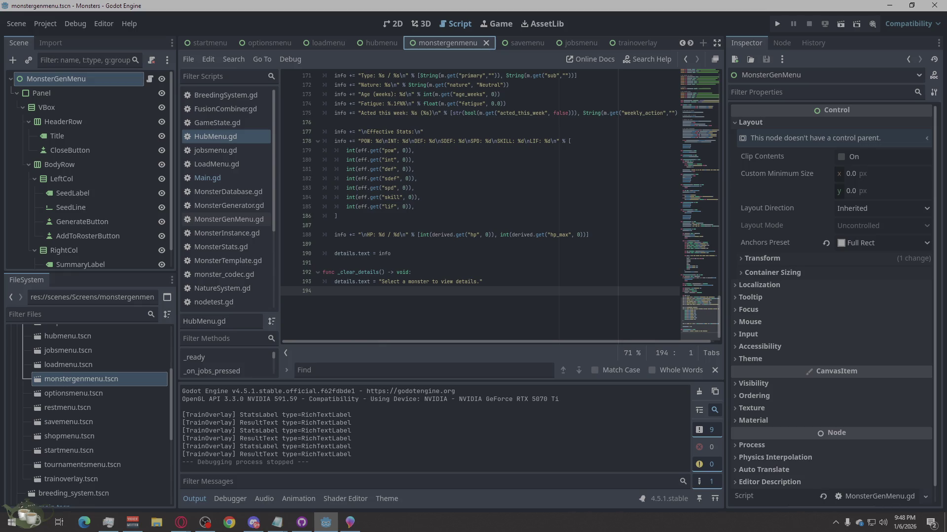
- Run the game, start a new game, and jump to the first error at HubMenu.gd line 24
left_click(778, 23)
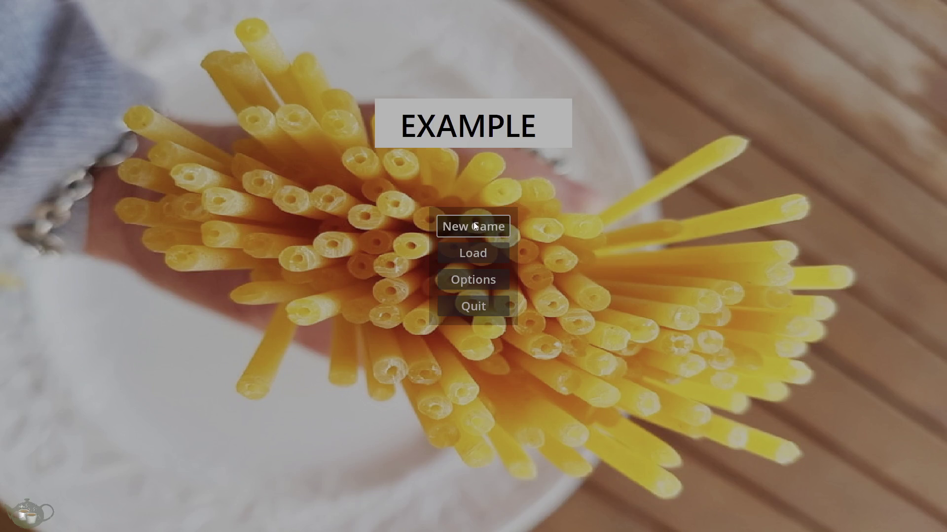
left_click(474, 222)
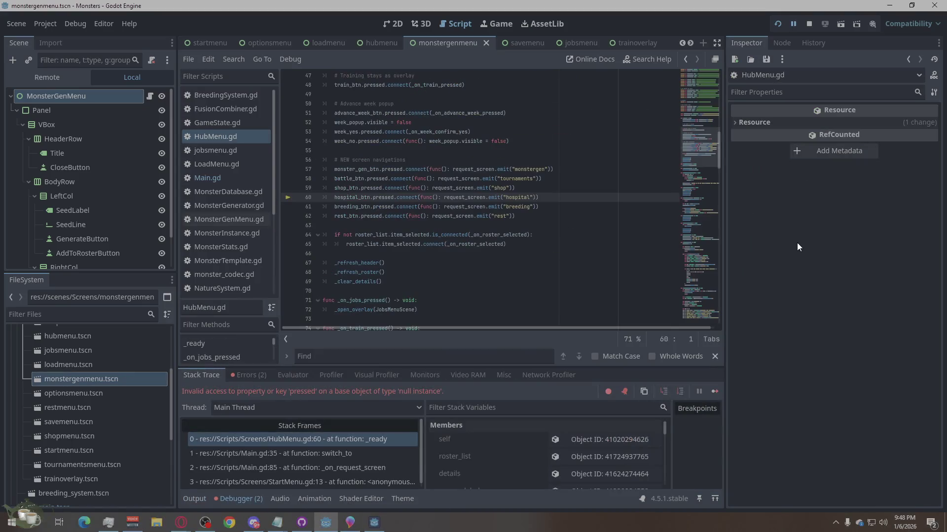
left_click(256, 376)
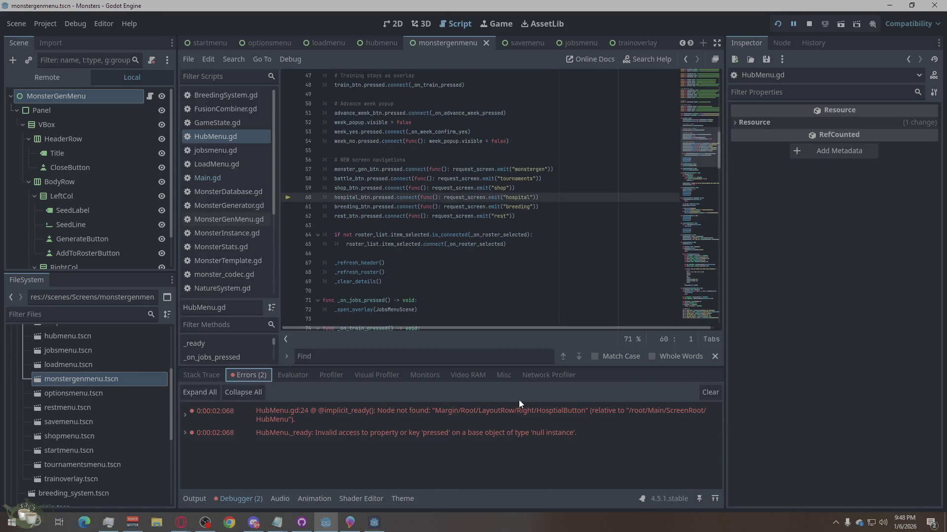
left_click(621, 420)
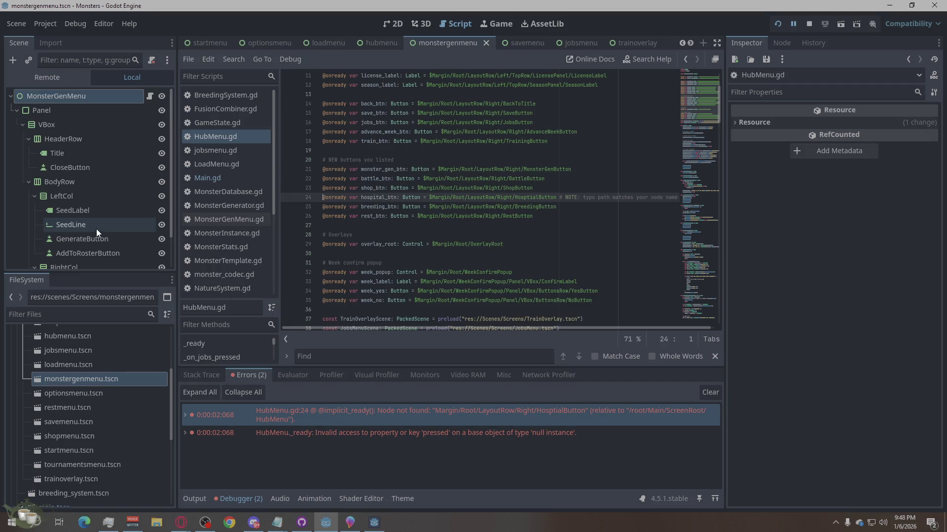
- Inspect the GenerateButton node, then check HospitalButton's exact name in the hubmenu scene tree
scroll(96, 229, "down", 2)
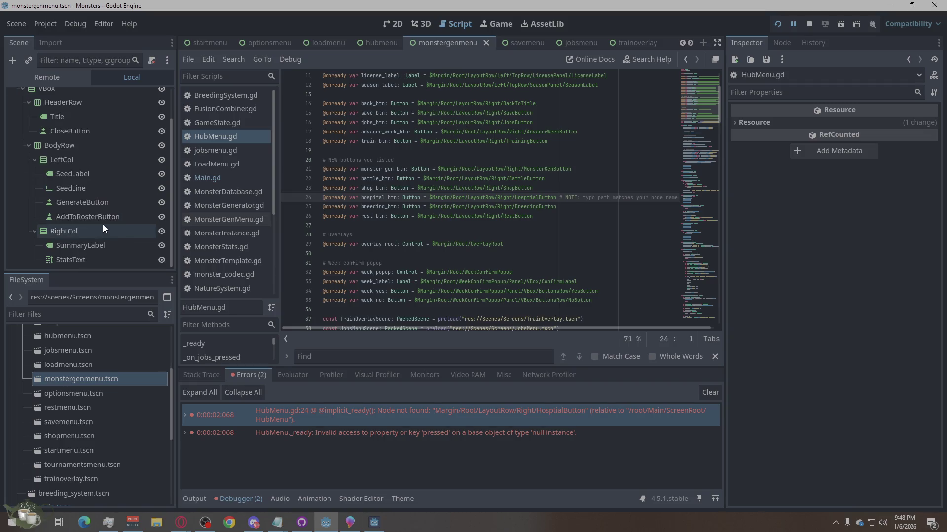
left_click(35, 231)
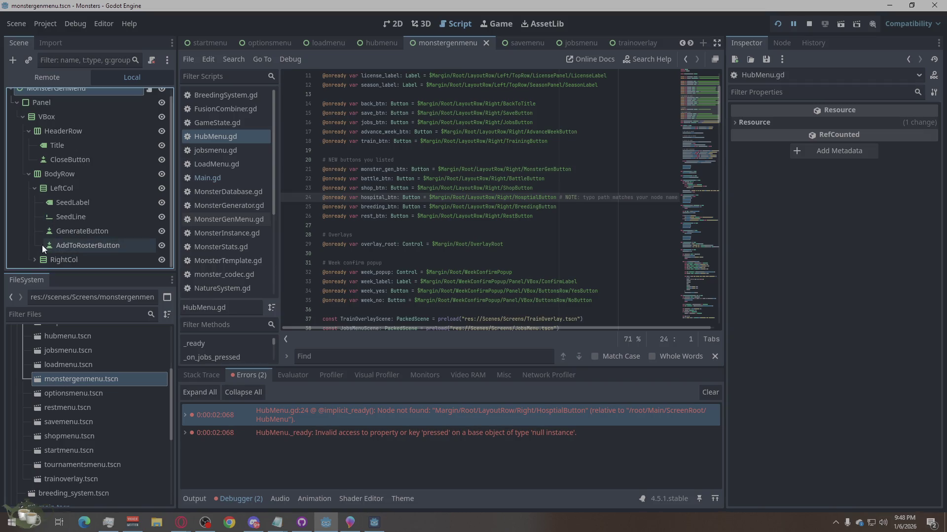
left_click(57, 232)
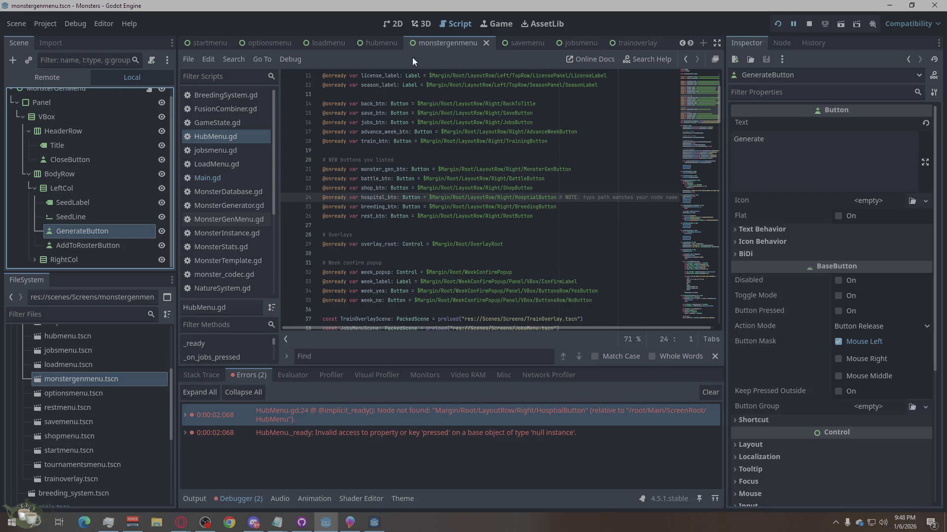
left_click(376, 42)
scroll(89, 172, "down", 5)
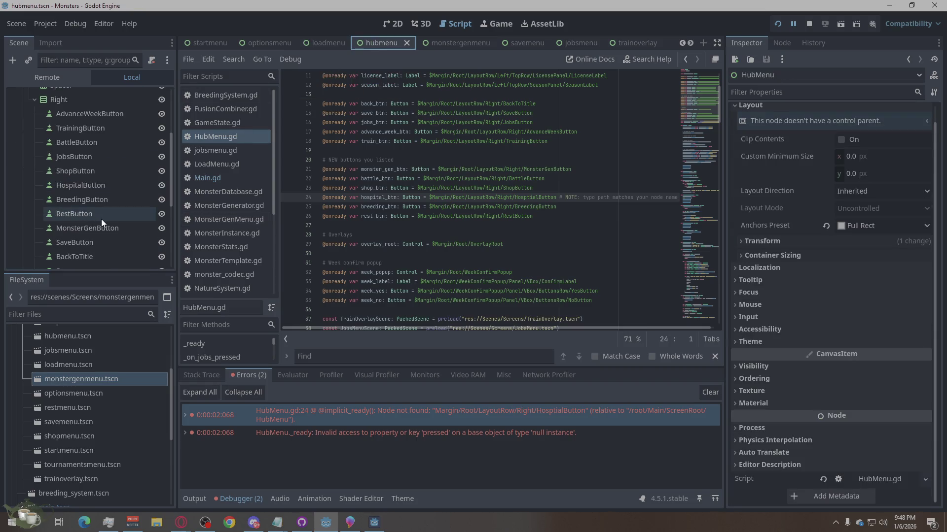
scroll(103, 220, "down", 1)
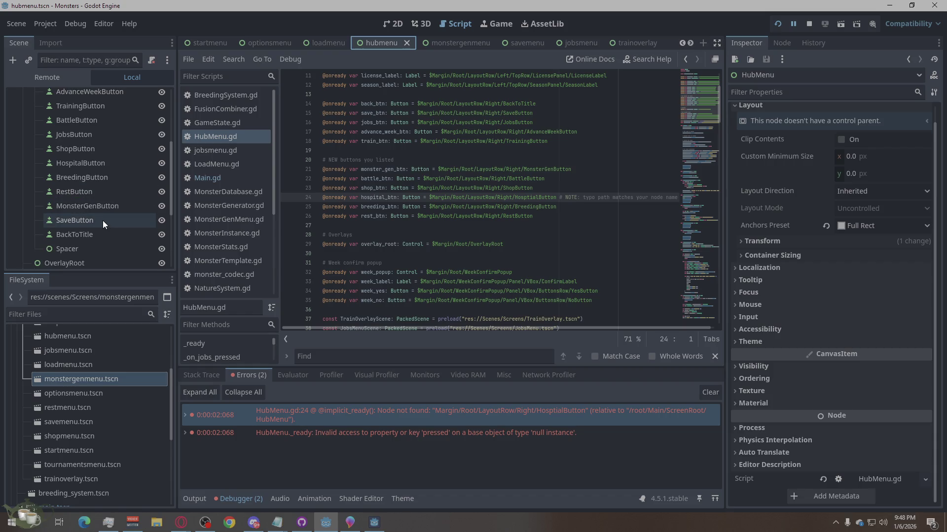
left_click(104, 165)
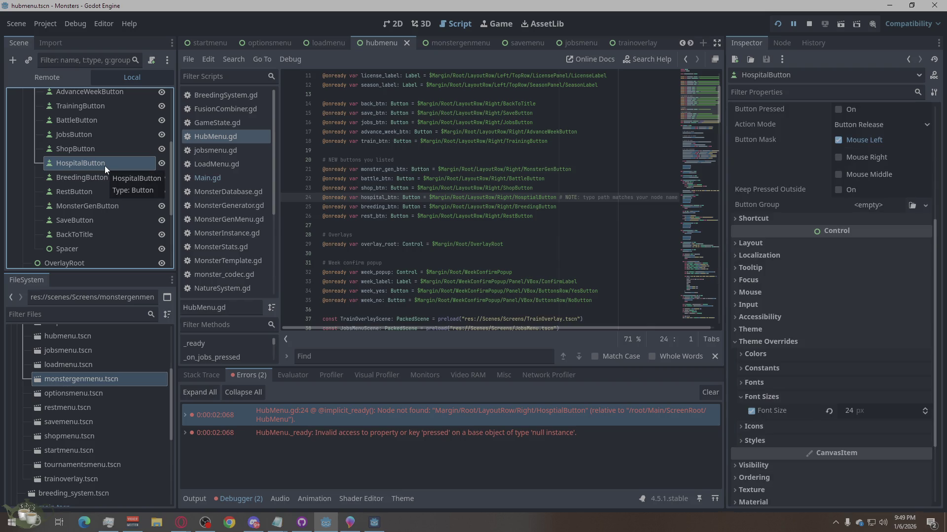
scroll(104, 166, "up", 3)
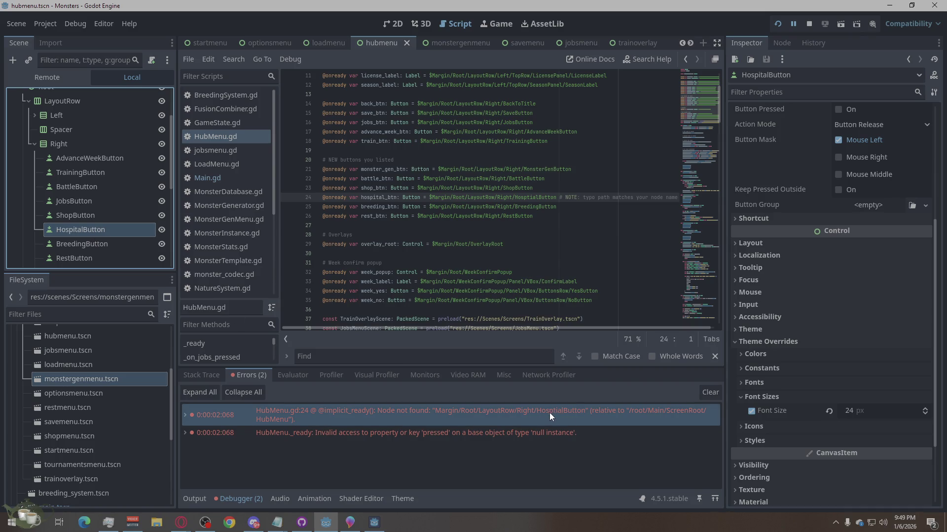
mouse_move(555, 413)
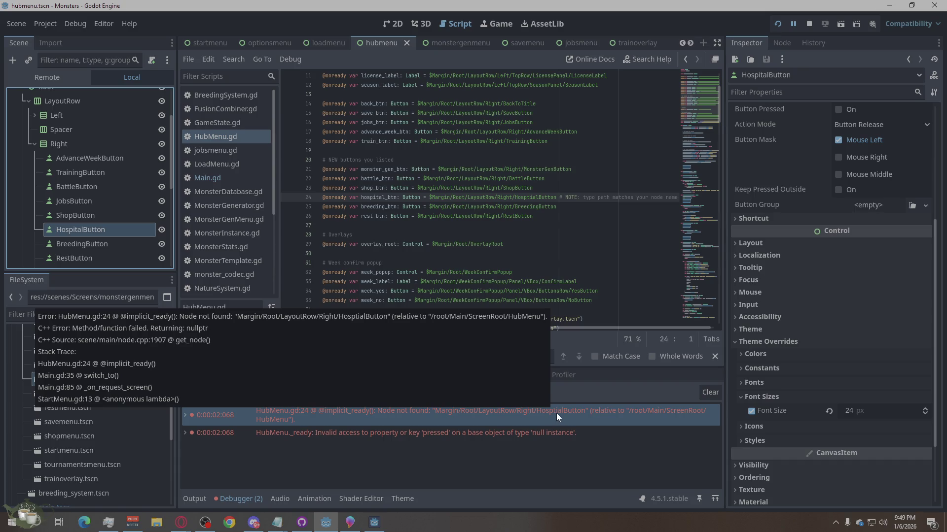
- Correct 'HosptialButton' to 'HospitalButton' on line 24 of HubMenu.gd and save the script
left_click(530, 198)
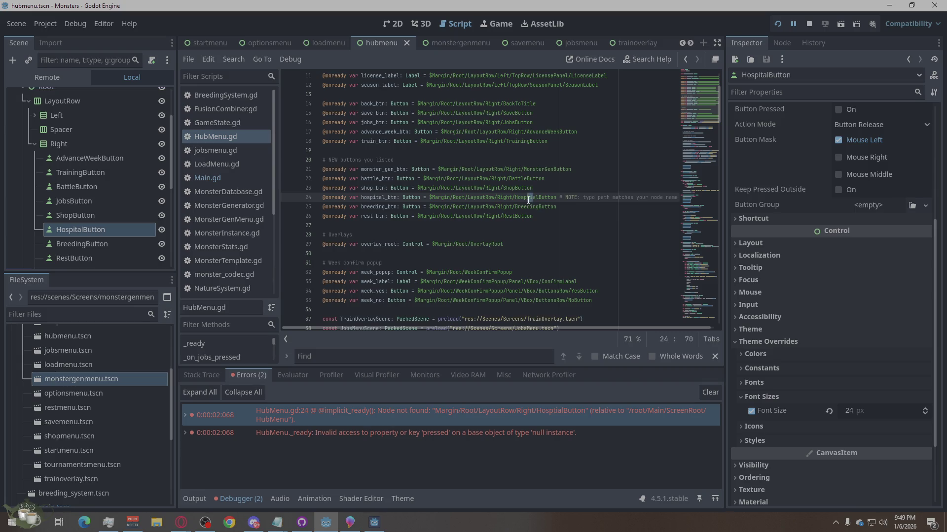
key("Delete")
key("Right")
type("t")
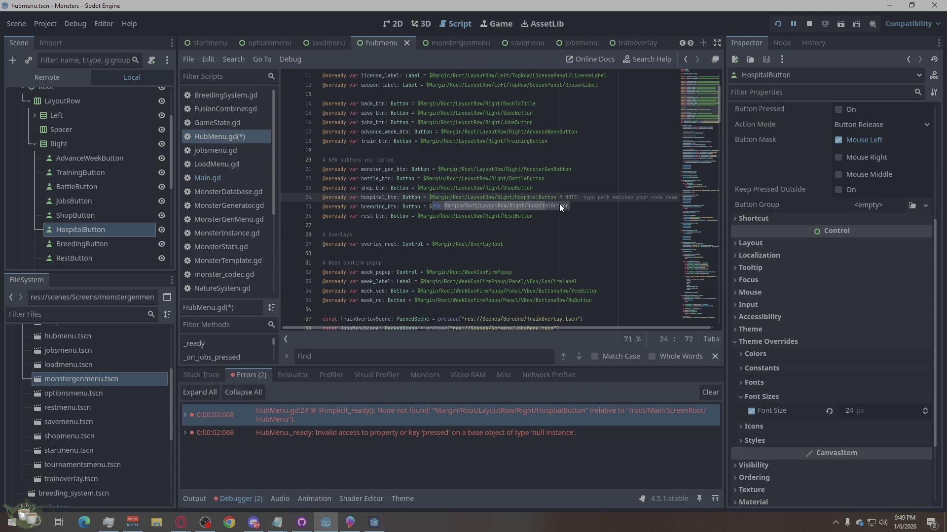
left_click(565, 245)
key("ctrl+s")
- Restart the running game and start a New Game to reach the hub
left_click(807, 25)
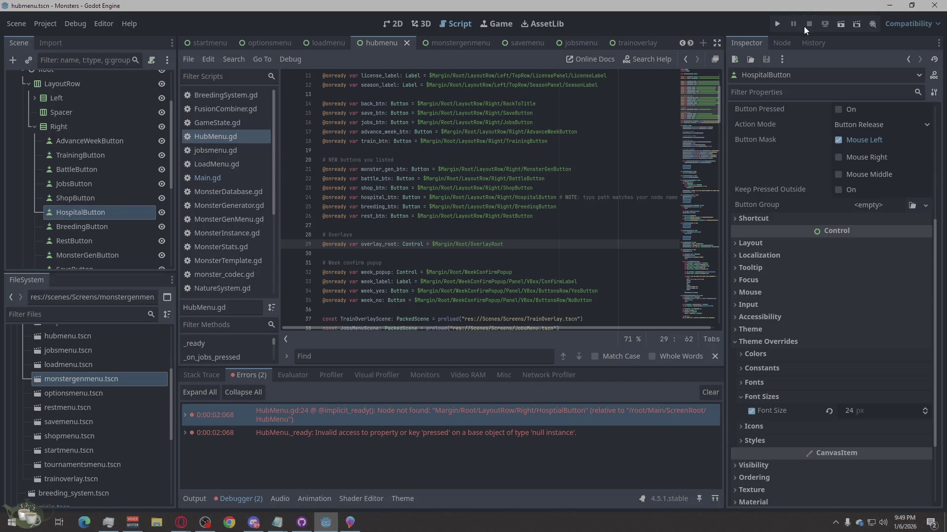
left_click(777, 26)
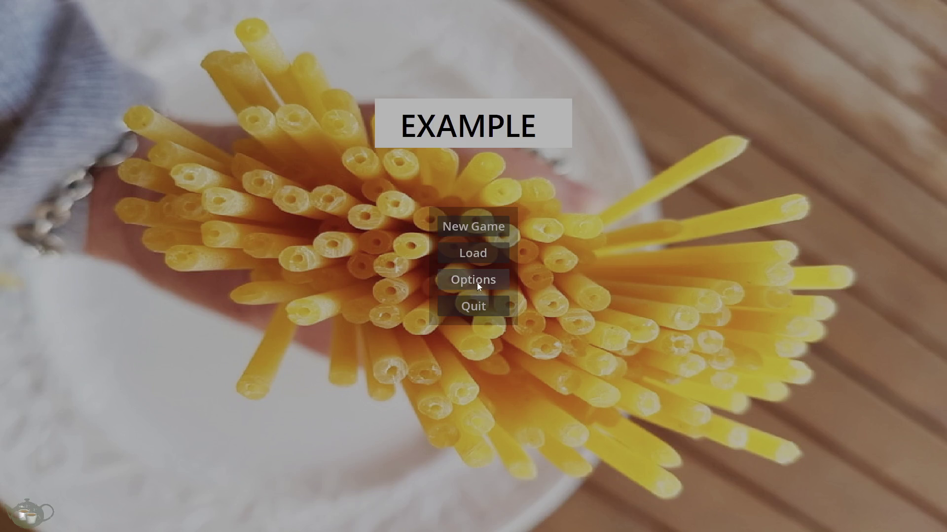
left_click(498, 226)
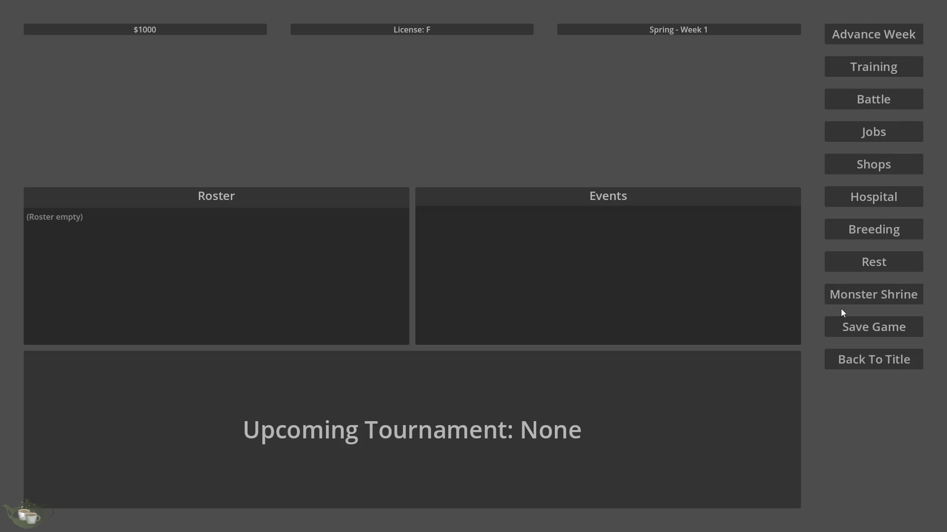
- In the Monster Shrine, generate a monster from seed 42069, then quit the game
left_click(871, 295)
left_click(16, 62)
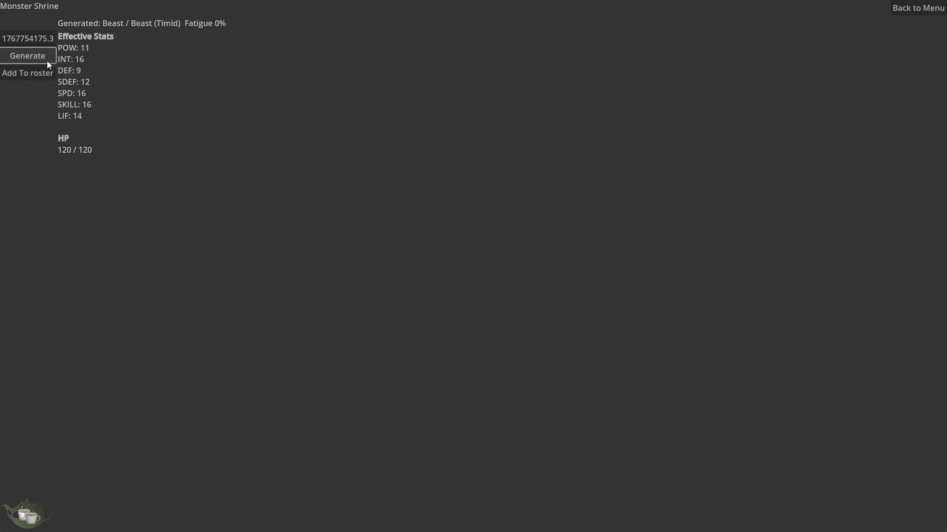
triple_click(31, 37)
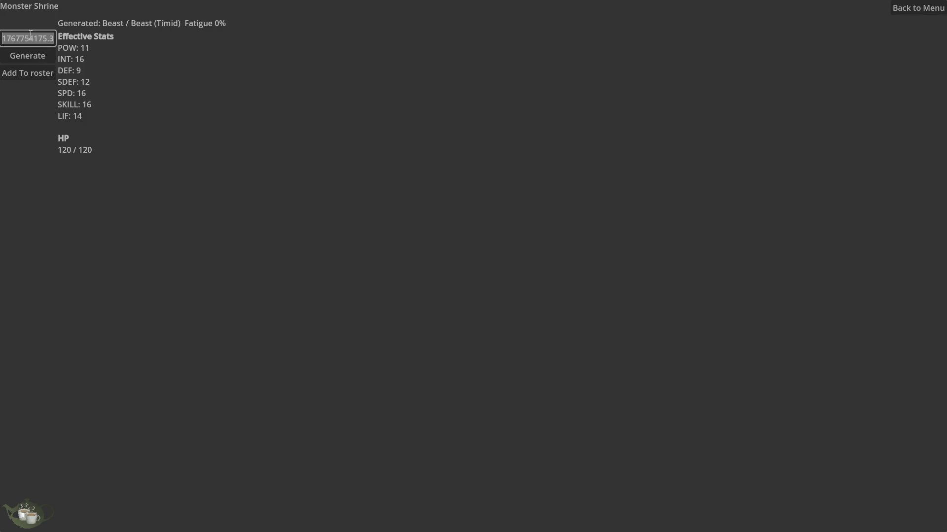
type("42069")
left_click(30, 54)
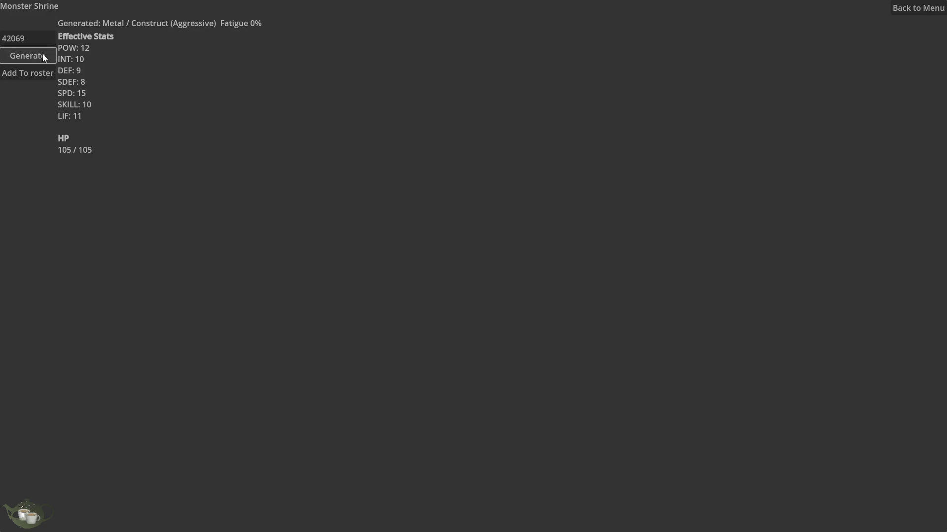
left_click(908, 8)
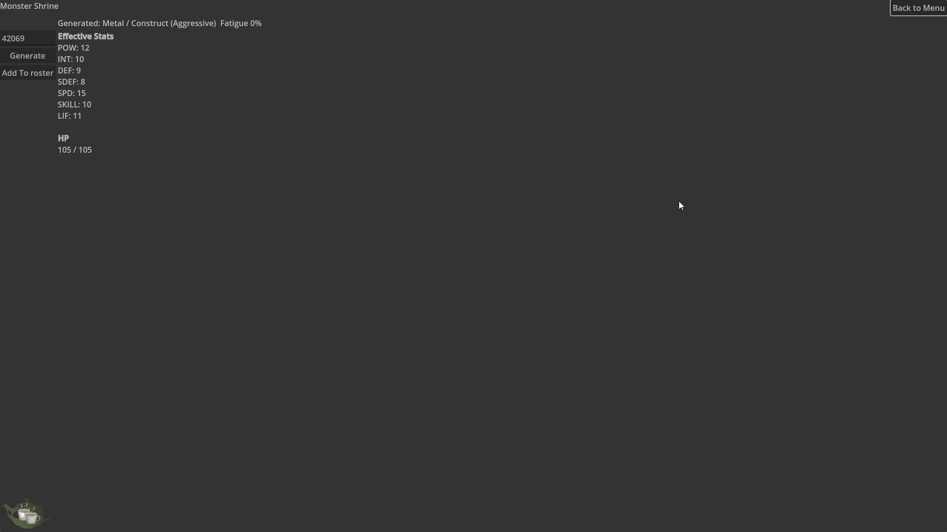
key("alt+F4")
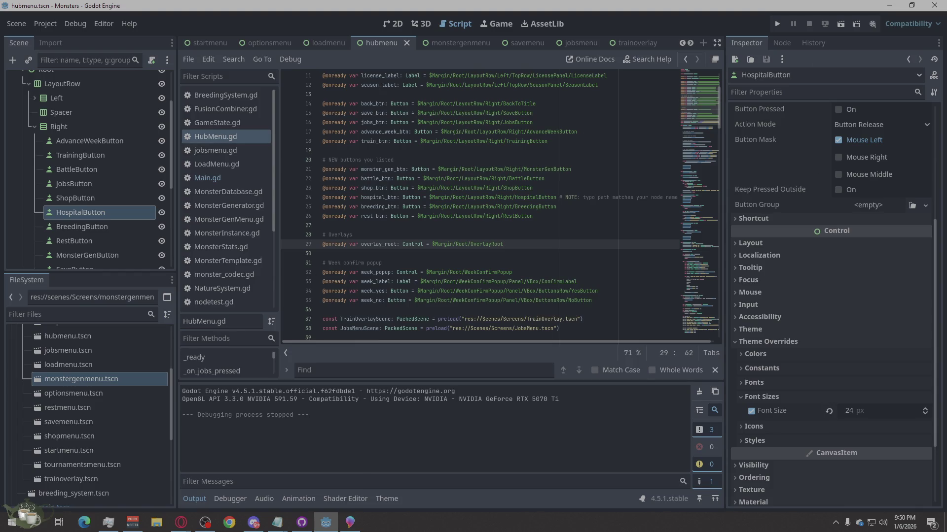
- Switch to the monster generator menu scene, inspect CloseButton, and open MonsterGenMenu.gd
scroll(52, 153, "up", 5)
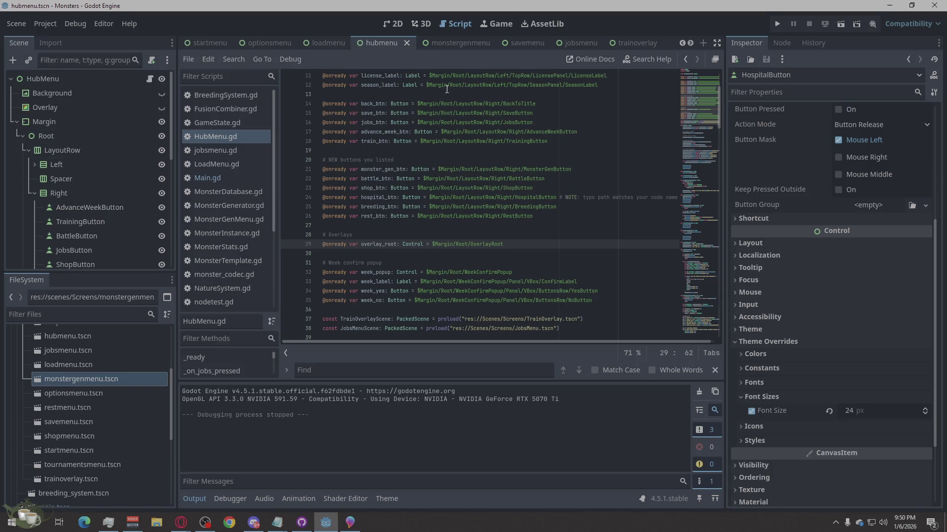
left_click(450, 40)
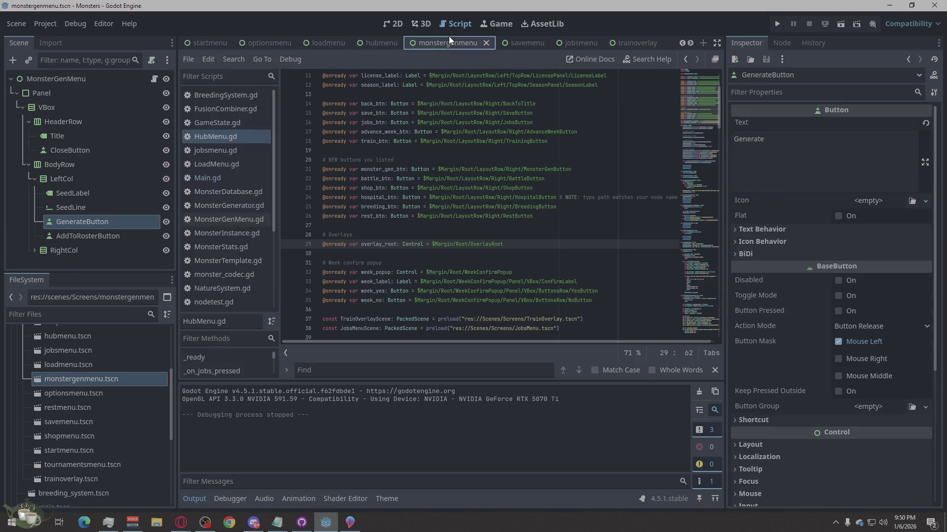
left_click(33, 250)
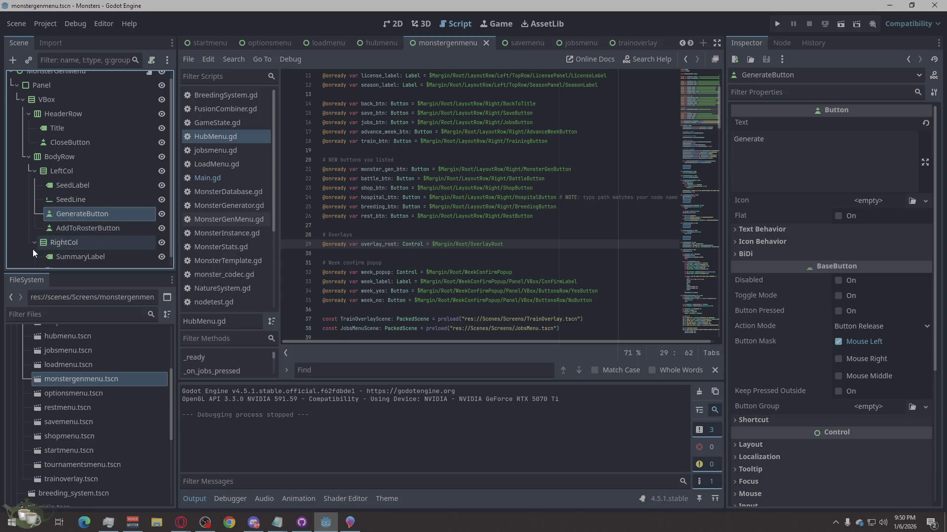
scroll(115, 205, "down", 1)
scroll(81, 185, "up", 2)
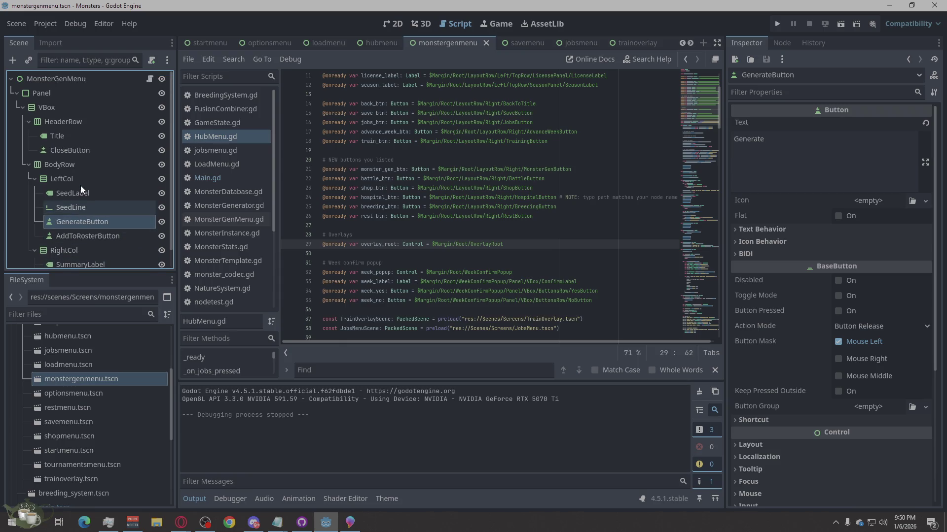
left_click(81, 150)
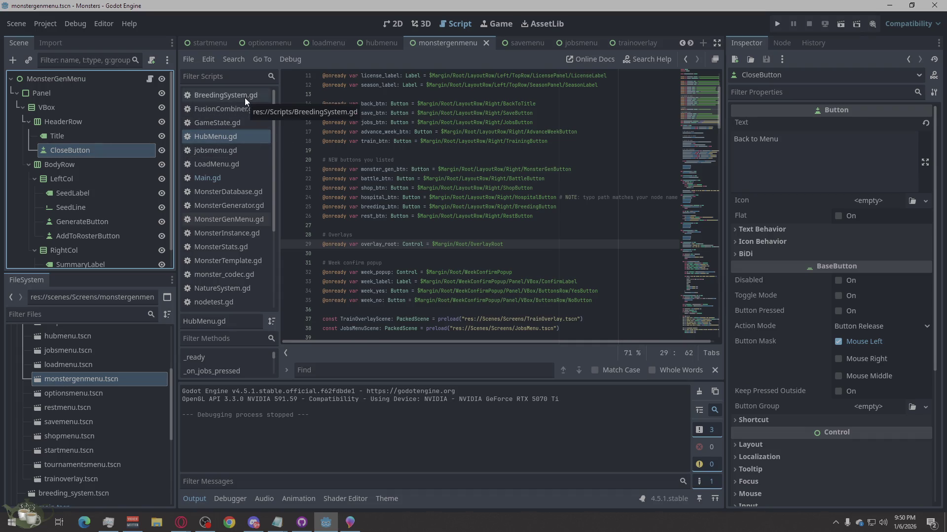
left_click(248, 205)
left_click(251, 219)
scroll(518, 219, "up", 20)
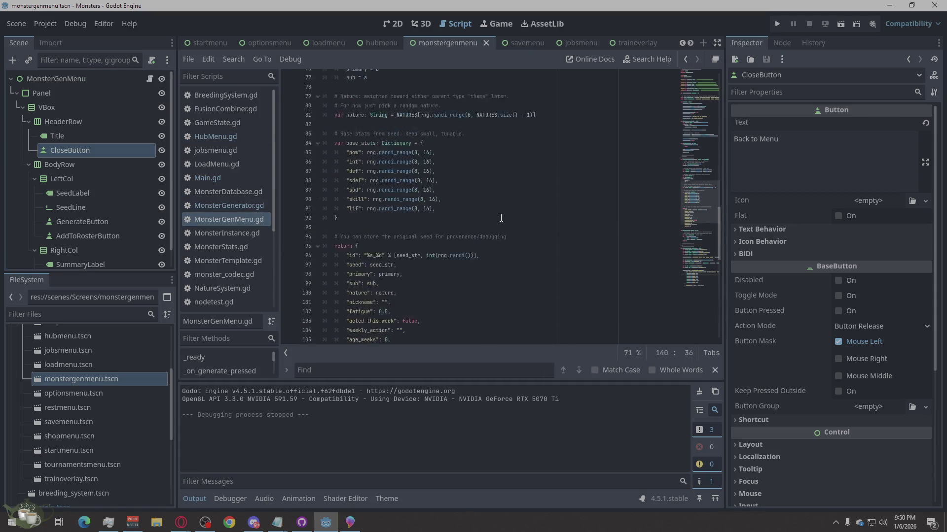
- Search the script for 'close', stepping through matches to the closed.emit() line, then launch the game
left_click(434, 369)
type("close")
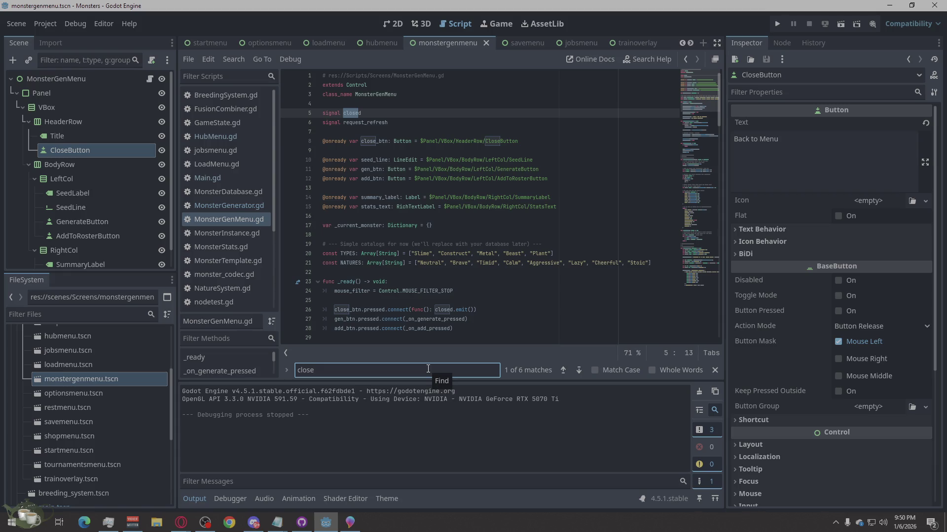
left_click(578, 369)
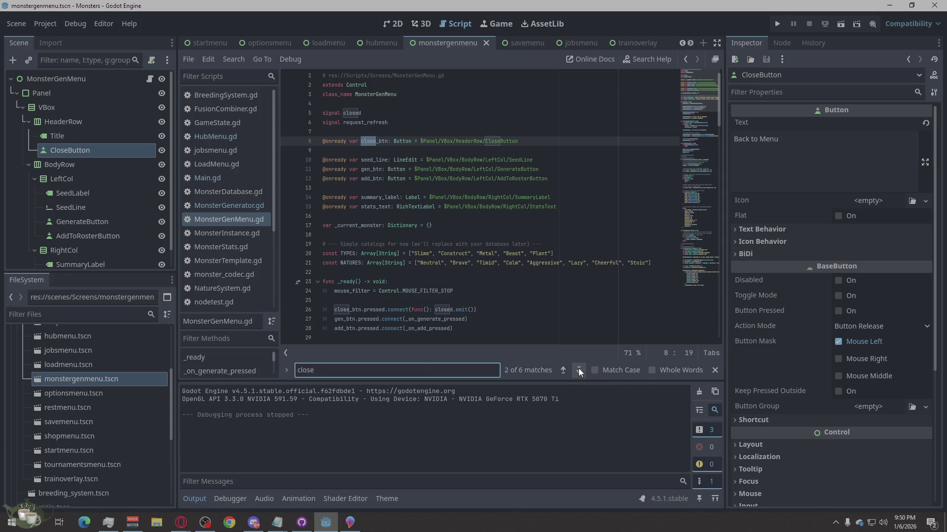
left_click(578, 369)
left_click(578, 370)
left_click(579, 370)
left_click(578, 370)
left_click(578, 370)
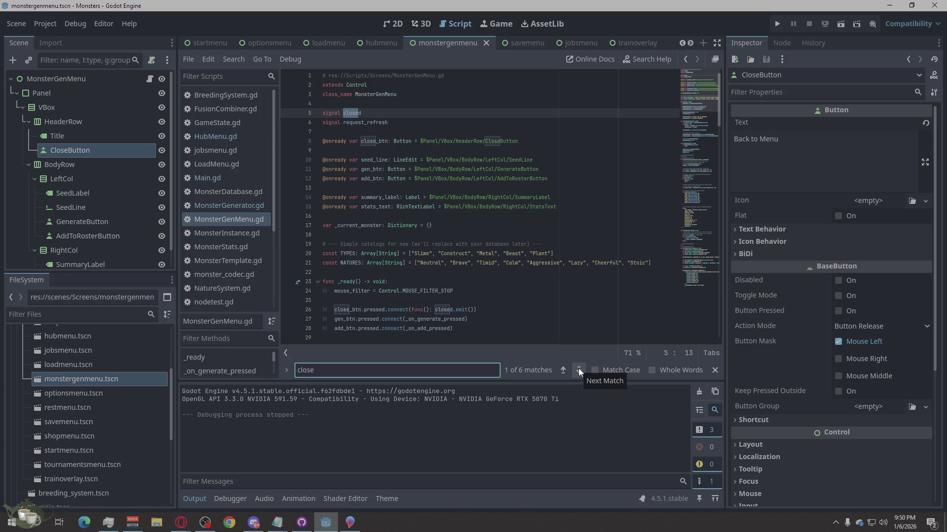
left_click(558, 370)
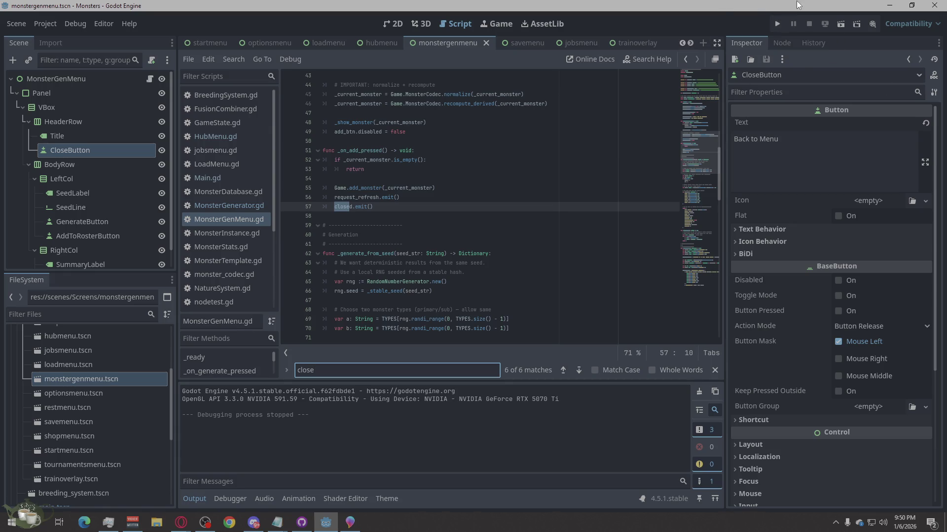
left_click(779, 26)
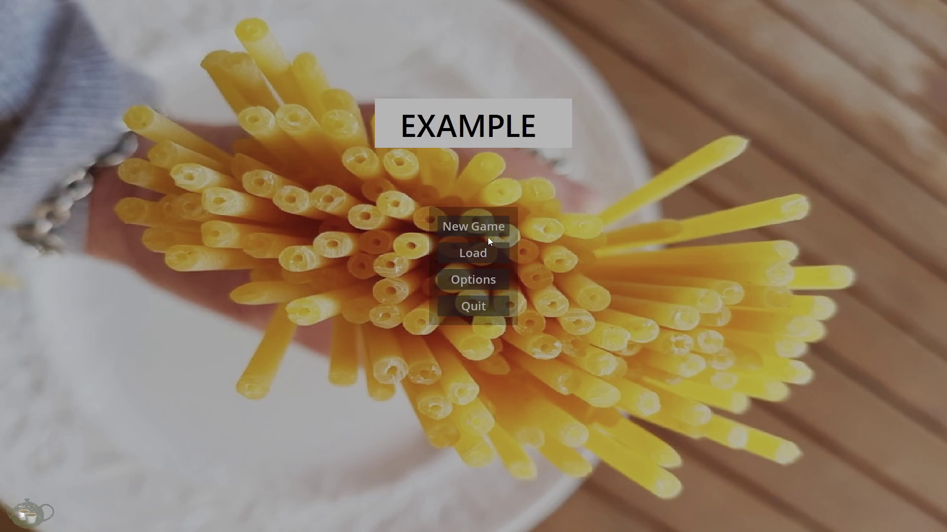
left_click(486, 227)
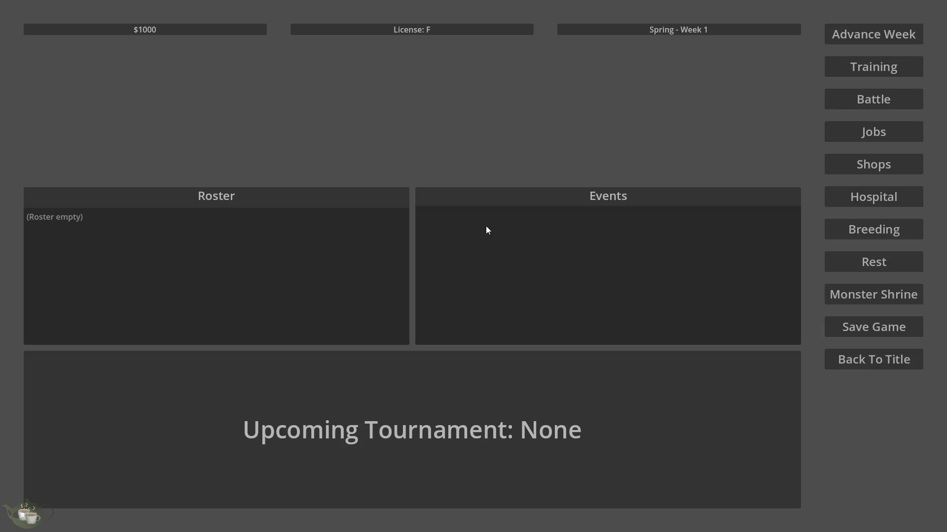
left_click(868, 296)
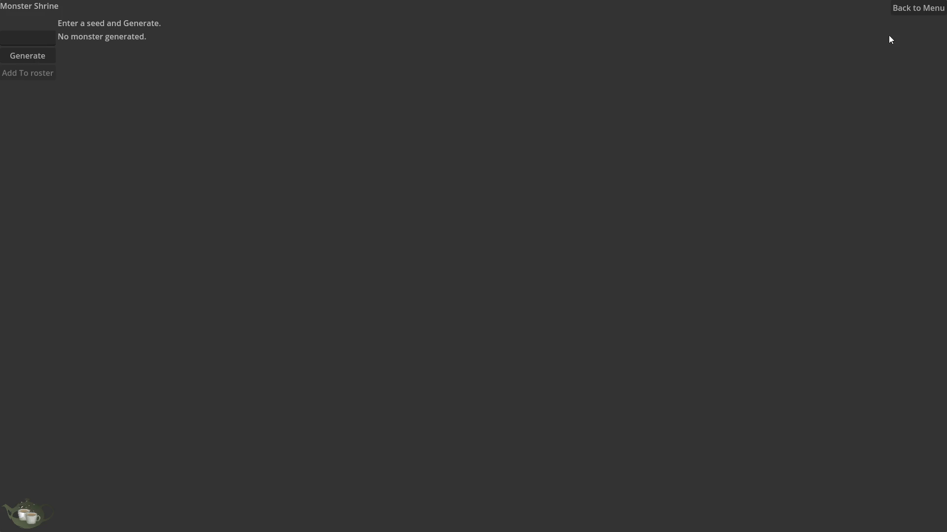
left_click(904, 9)
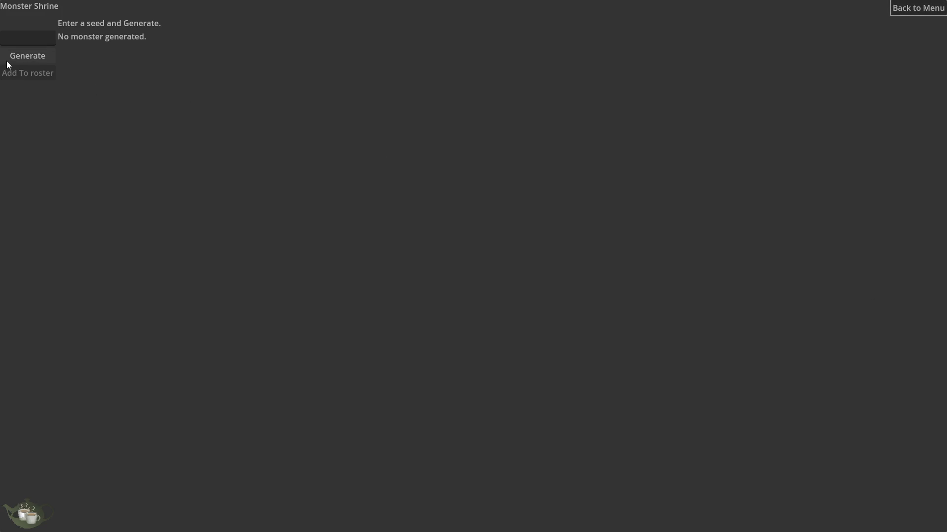
left_click(915, 7)
left_click(918, 9)
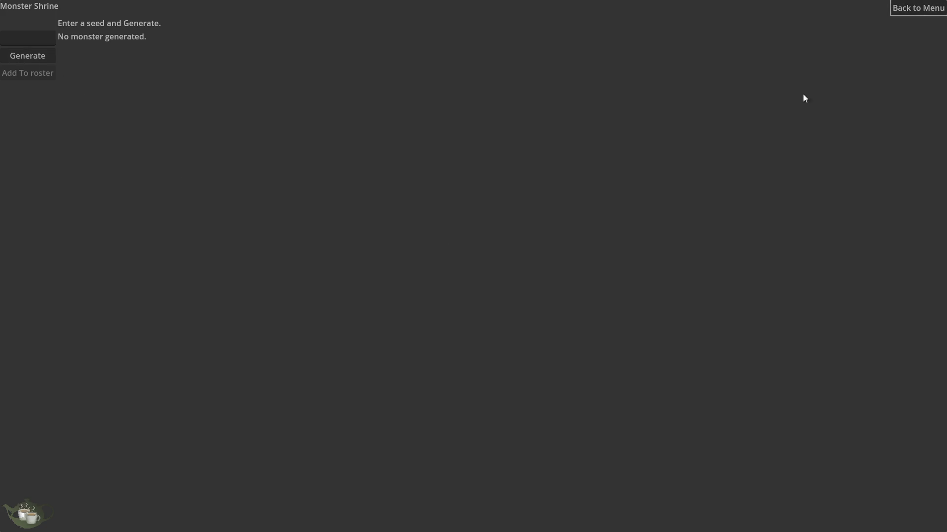
left_click(920, 7)
key("alt+F4")
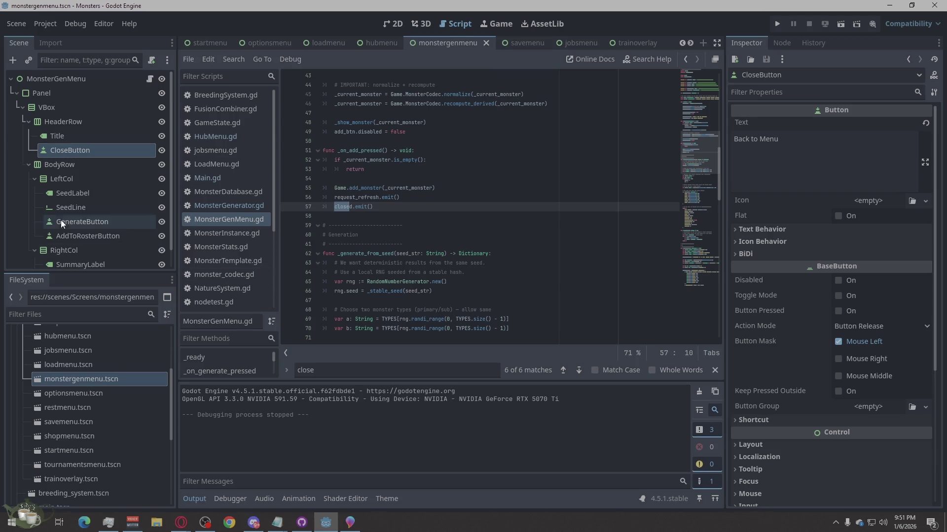
- Give the MonsterGenMenu root a 900 × 520 custom minimum size and the Center anchors preset
left_click(77, 79)
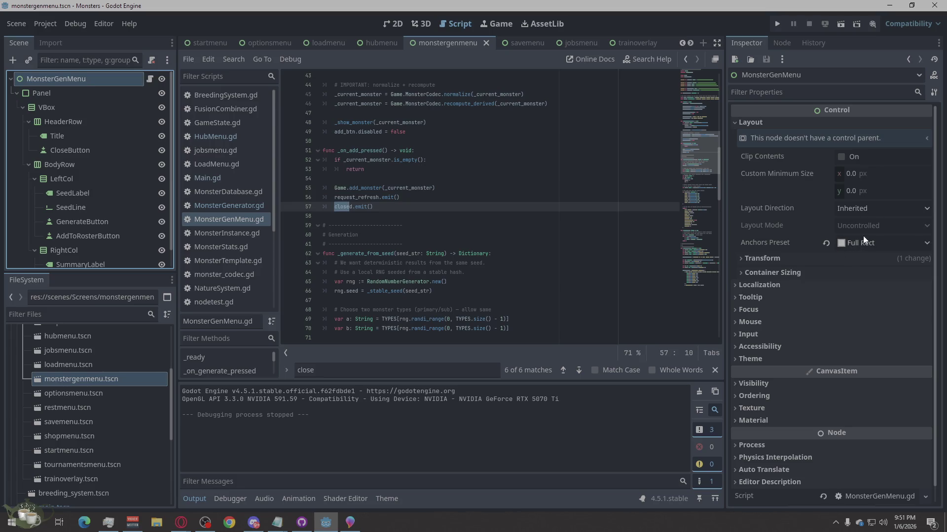
left_click(862, 178)
type("900")
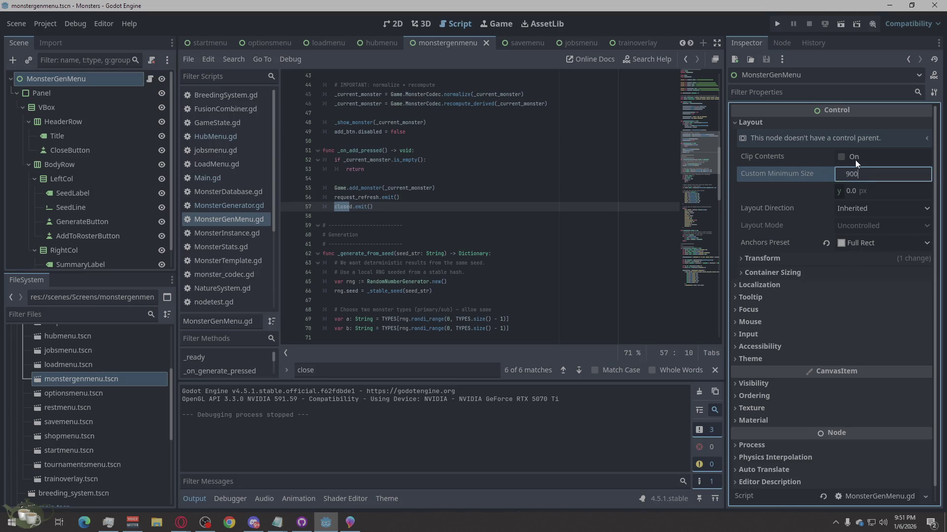
left_click(880, 195)
type("520")
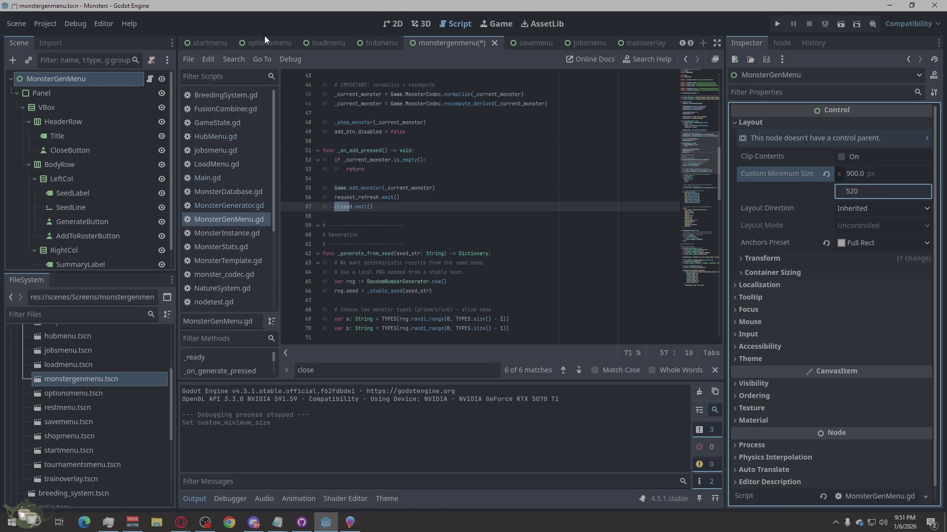
left_click(393, 24)
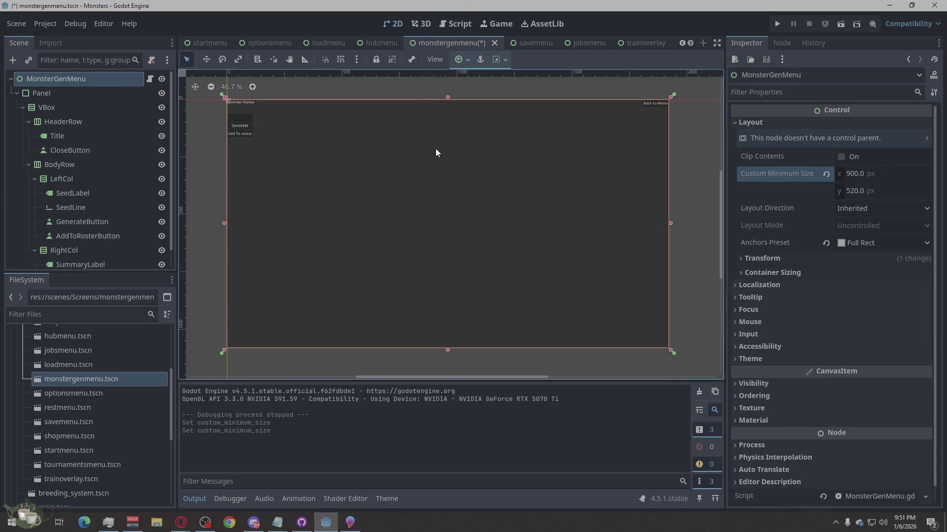
left_click(867, 193)
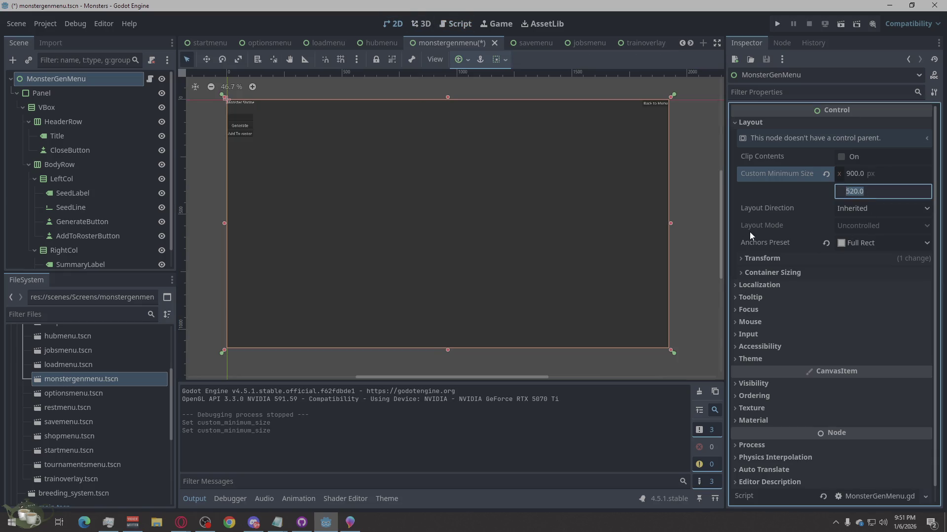
left_click(676, 226)
left_click(863, 243)
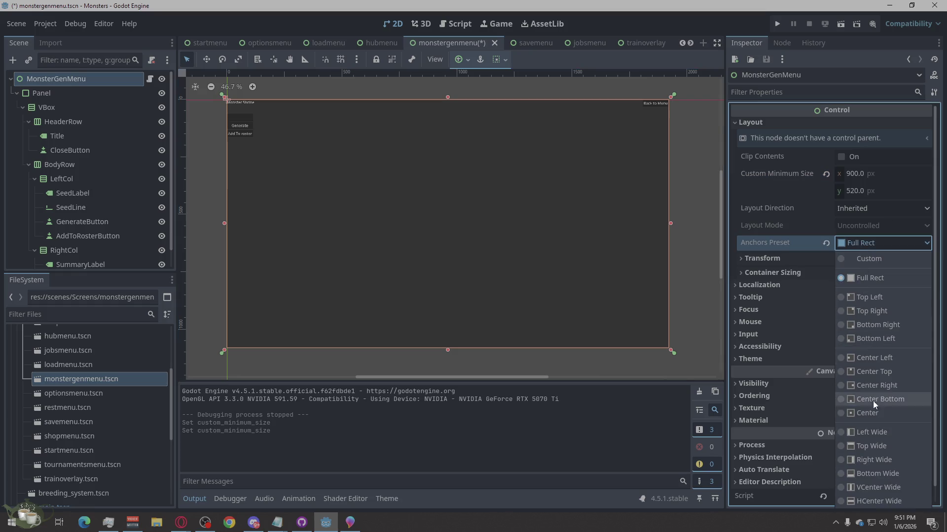
left_click(876, 418)
scroll(440, 228, "up", 5)
scroll(441, 224, "down", 5)
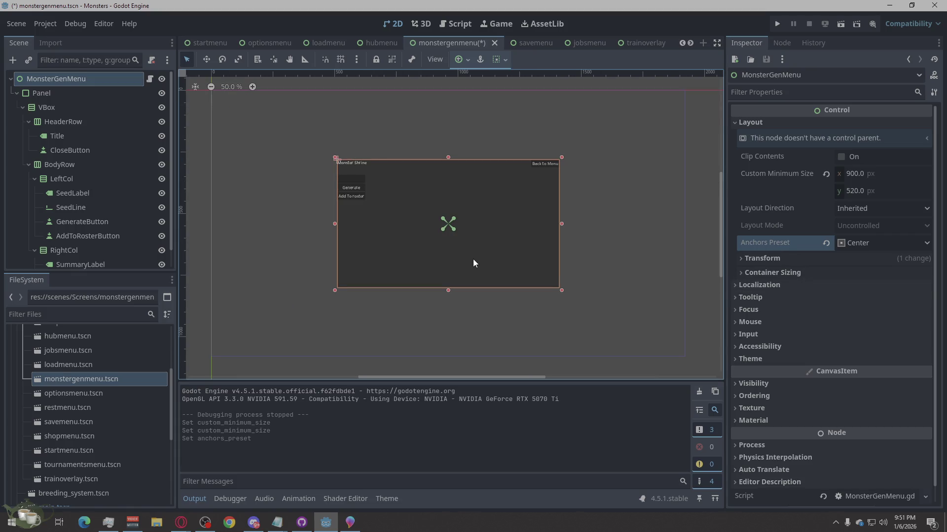
- Review the Panel, VBox, seed, button and summary child nodes, then save monstergenmenu.tscn
left_click(81, 93)
left_click(67, 111)
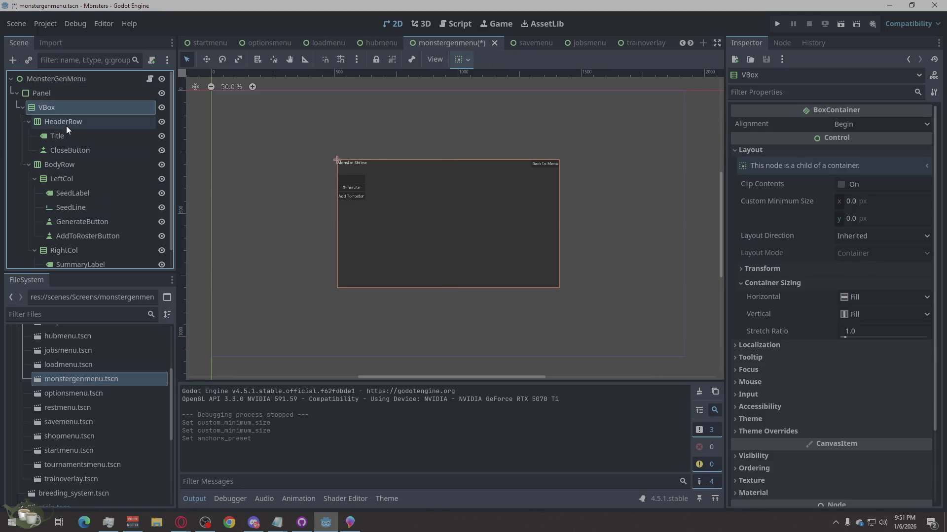
left_click(66, 126)
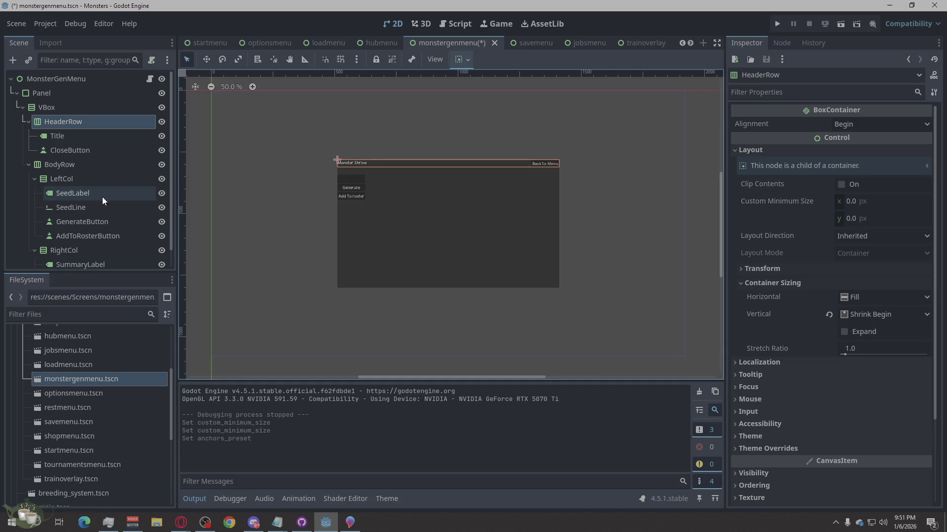
left_click(70, 191)
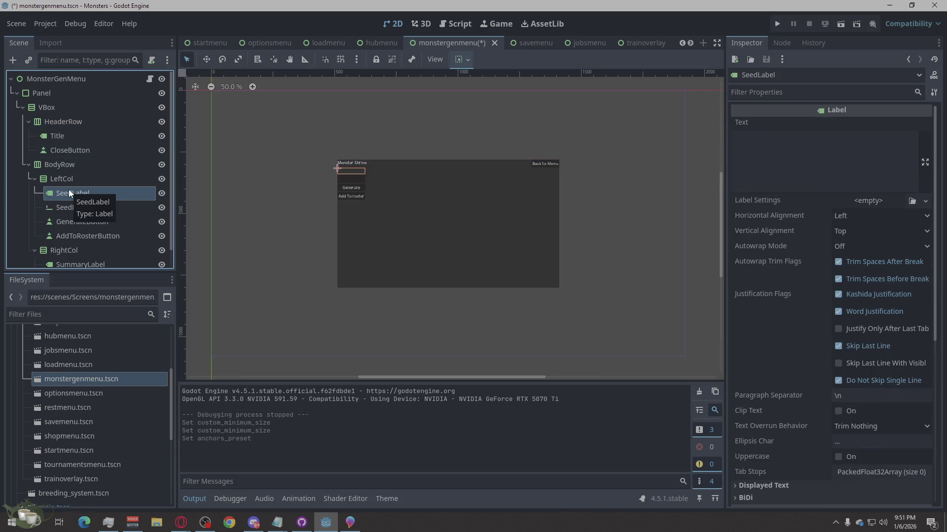
left_click(94, 210)
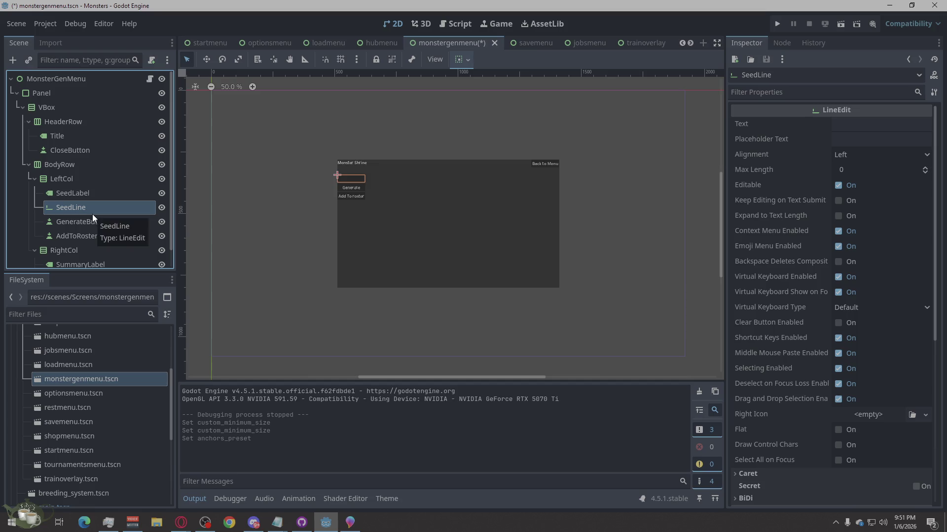
left_click(90, 221)
left_click(90, 238)
scroll(90, 238, "down", 1)
left_click(87, 245)
left_click(84, 256)
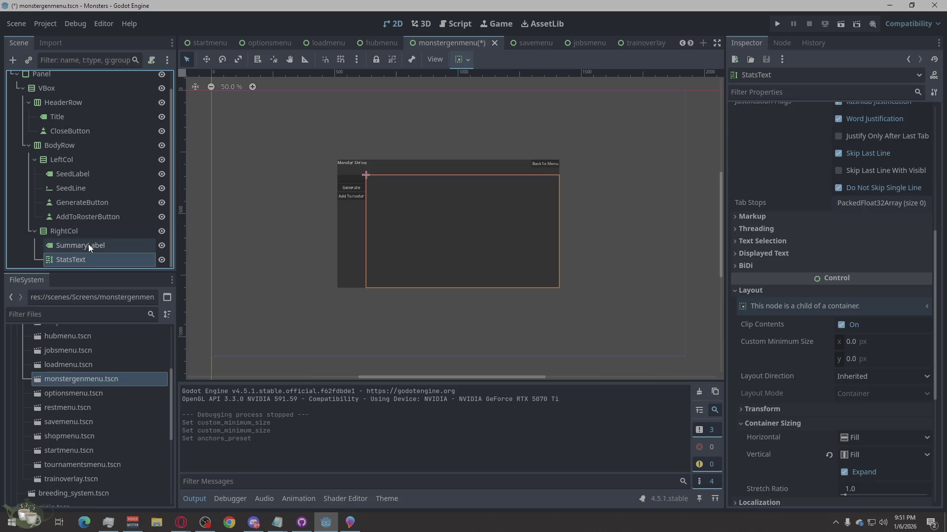
left_click(88, 244)
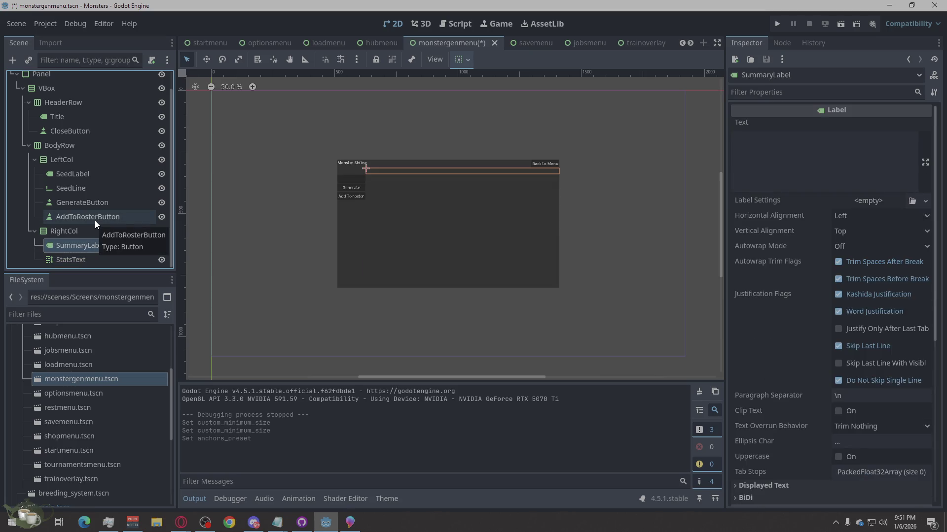
left_click(590, 304)
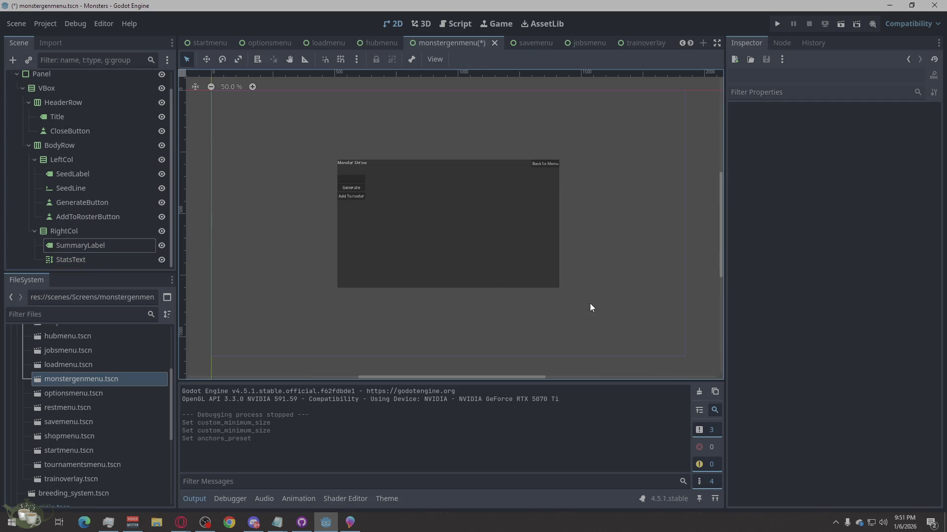
key("ctrl+s")
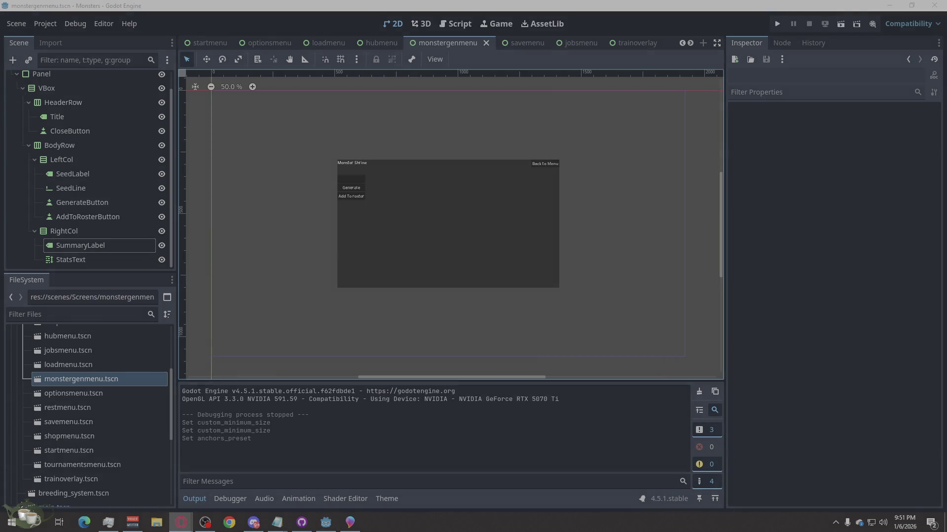
left_click(824, 158)
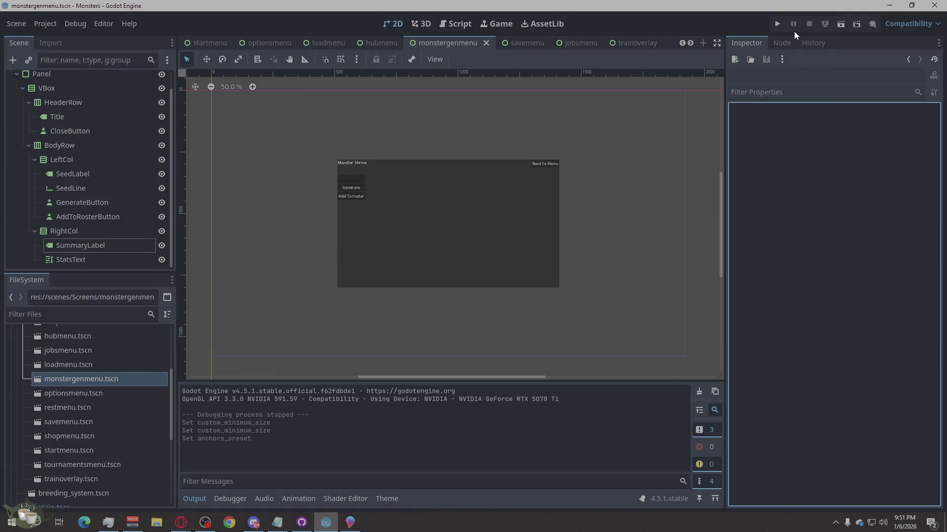
left_click(773, 25)
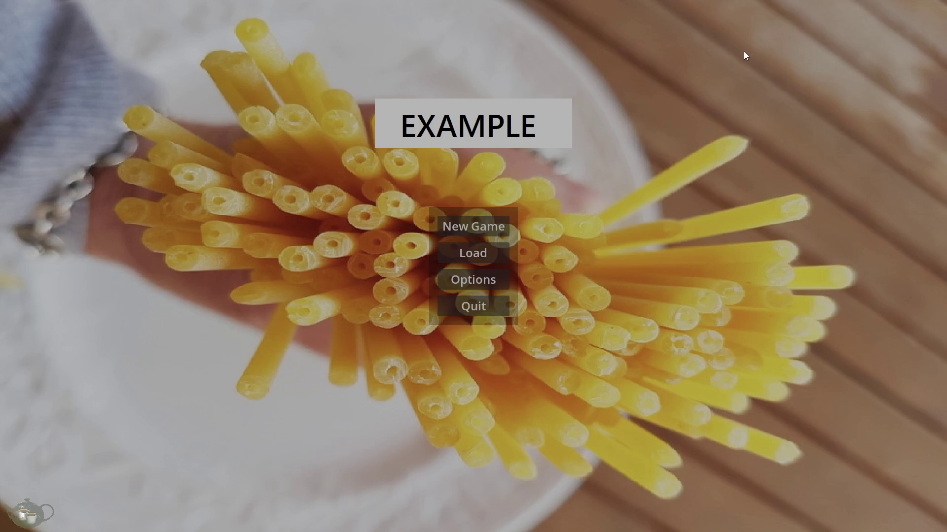
left_click(484, 224)
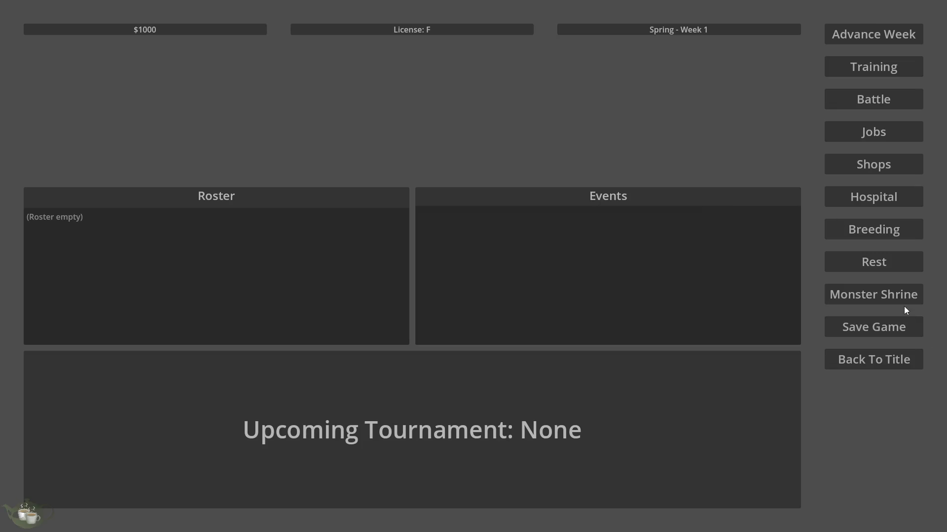
left_click(898, 297)
left_click(265, 199)
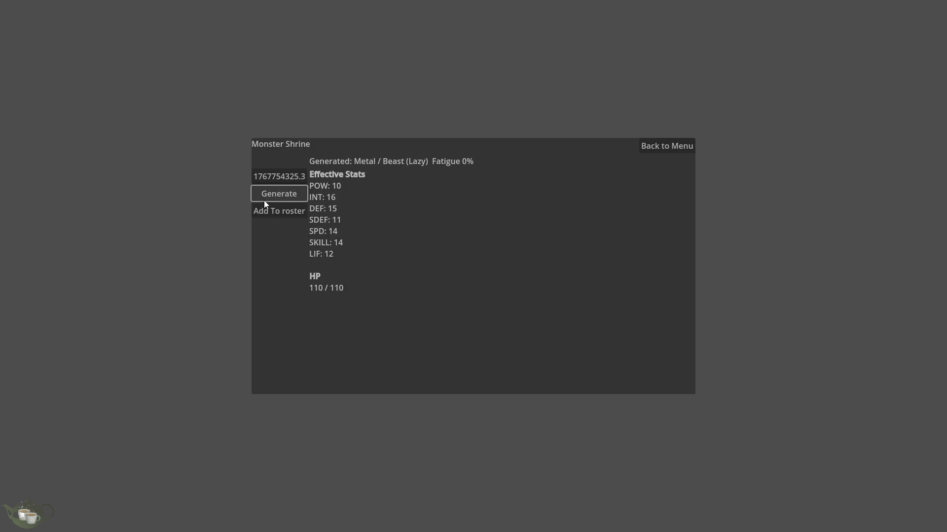
left_click(275, 215)
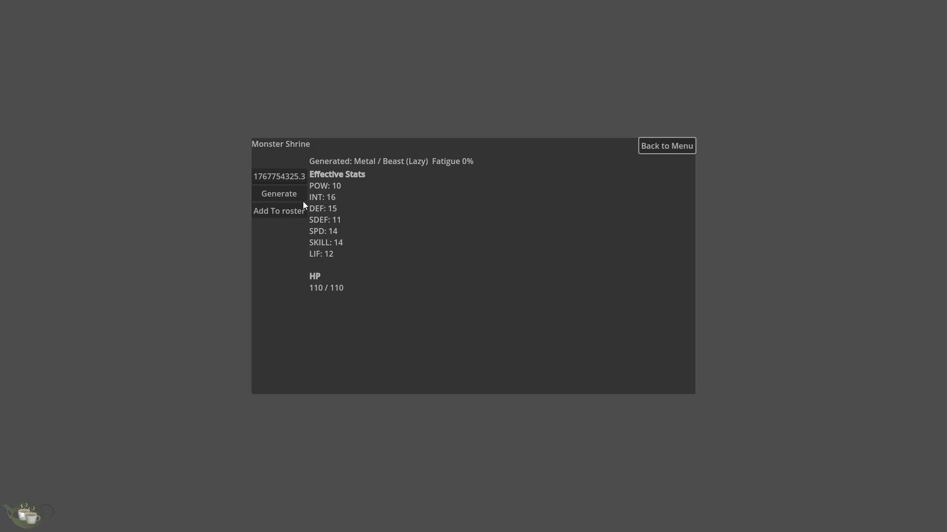
key("alt+F4")
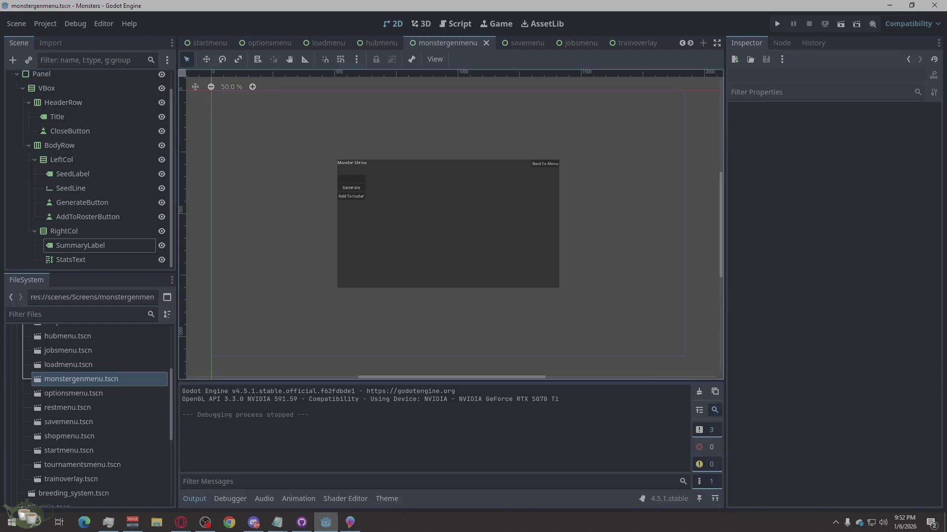
- Switch over to the Opera browser and back to the editor
key("alt+Tab")
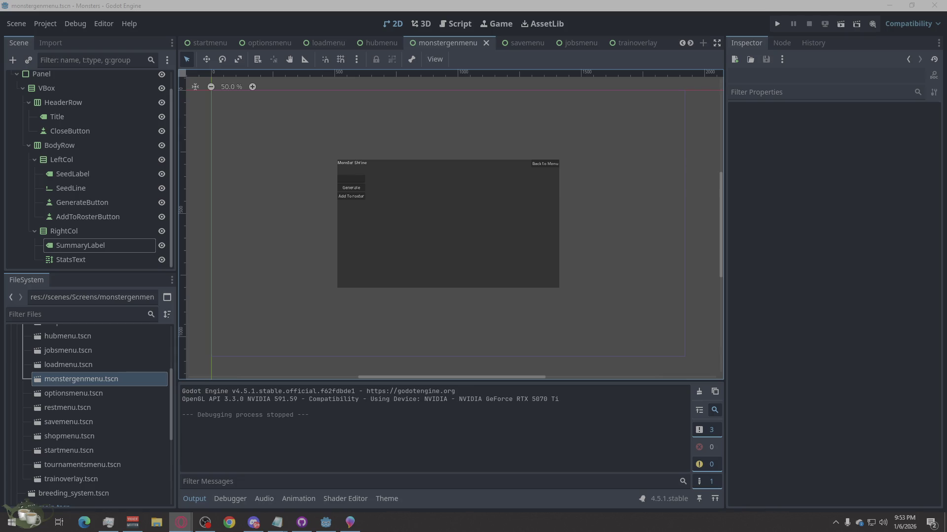
scroll(93, 108, "up", 1)
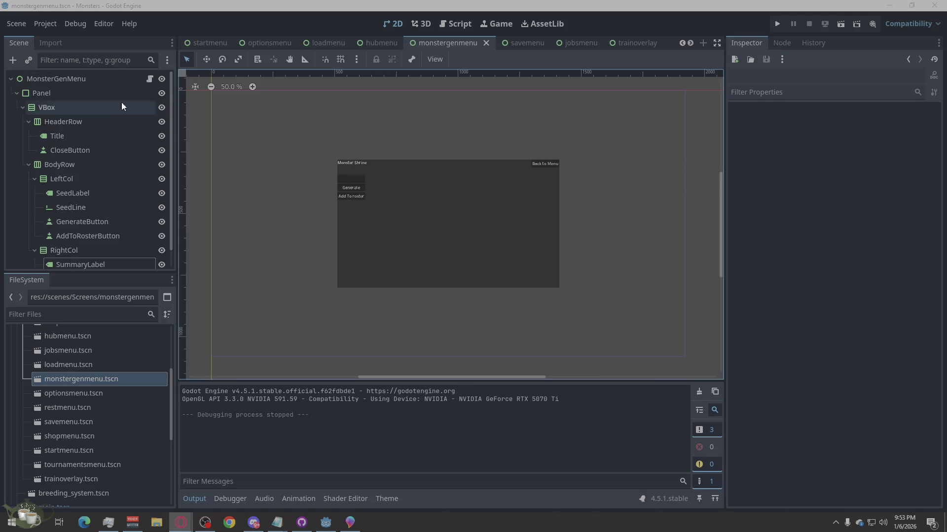
- Open MonsterGenMenu.gd and select all of its code to take to the browser
left_click(150, 78)
right_click(587, 223)
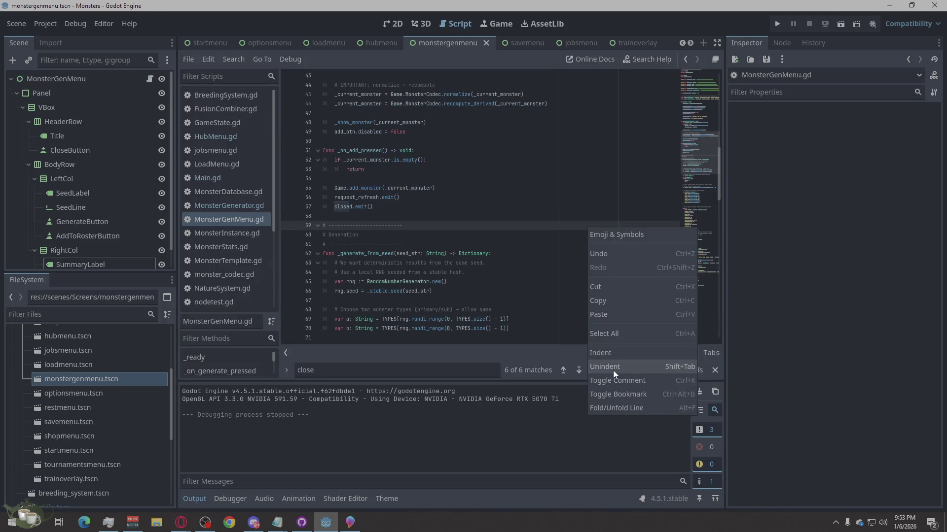
left_click(604, 335)
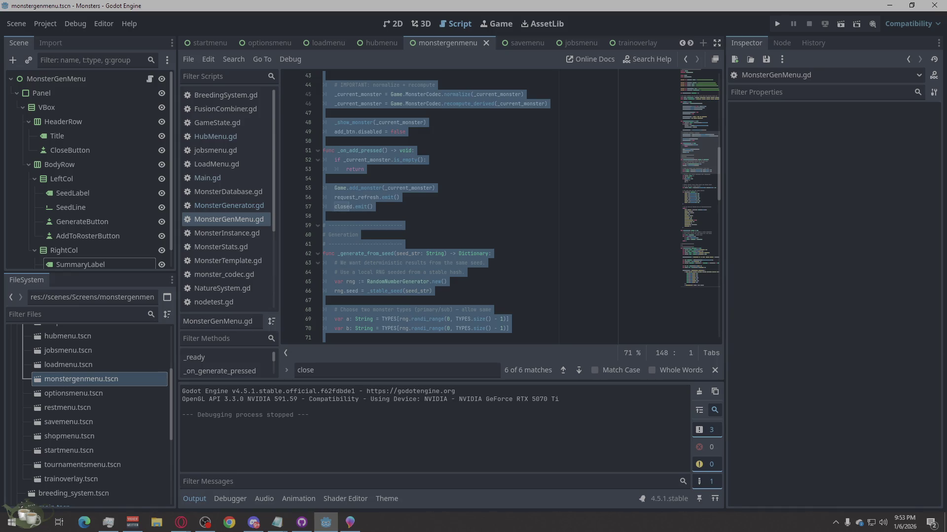
key("alt+Tab")
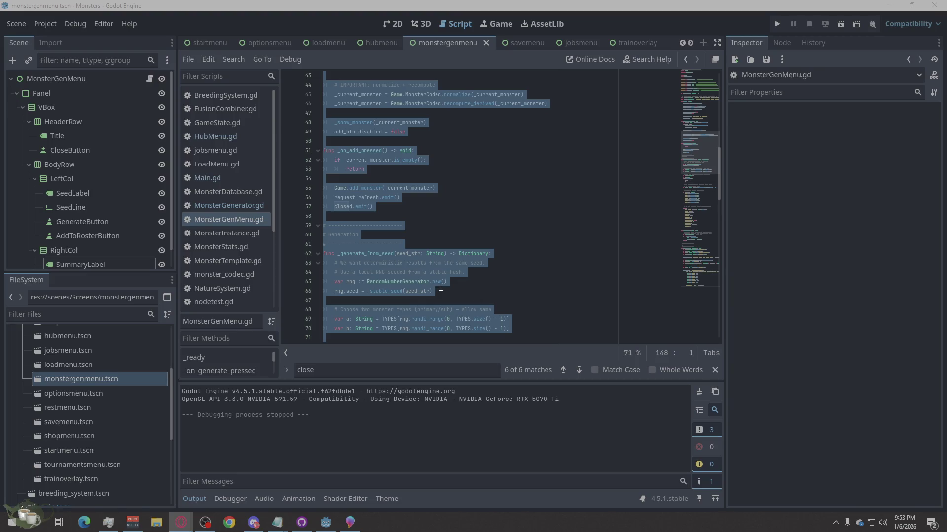
- Copy the node paths of AddToRosterButton and CloseButton for use in the browser
scroll(135, 225, "down", 1)
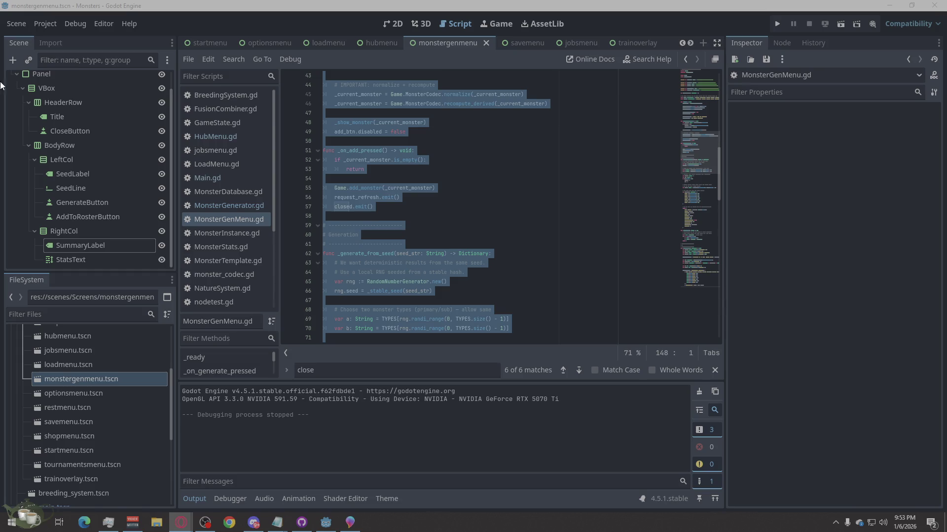
right_click(86, 217)
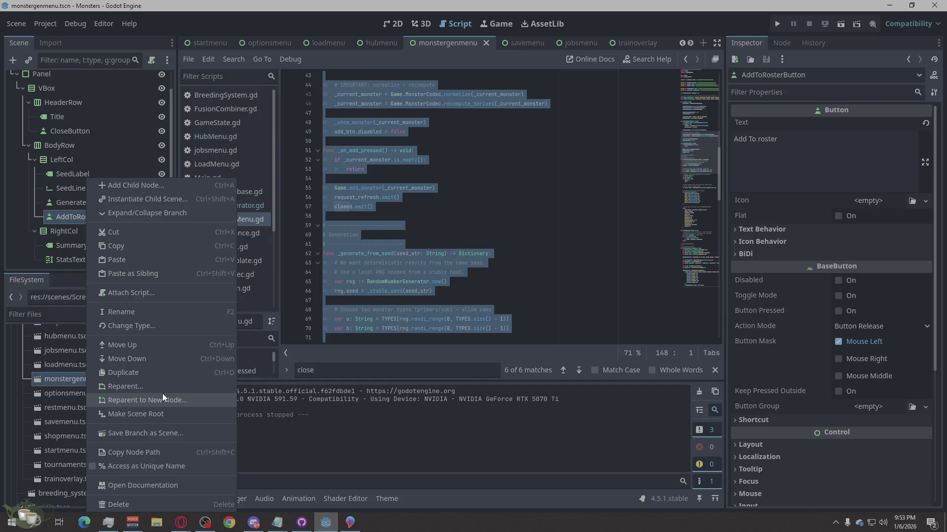
left_click(162, 453)
left_click(181, 522)
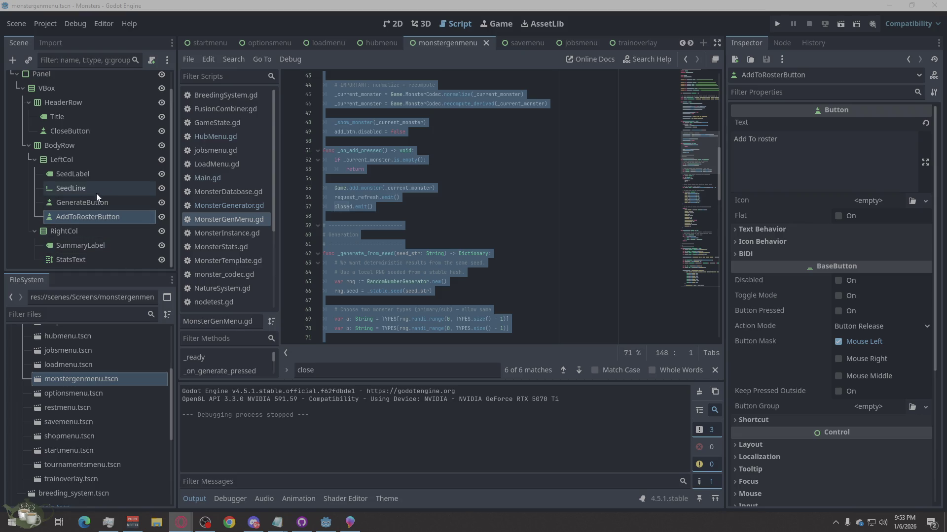
left_click(90, 131)
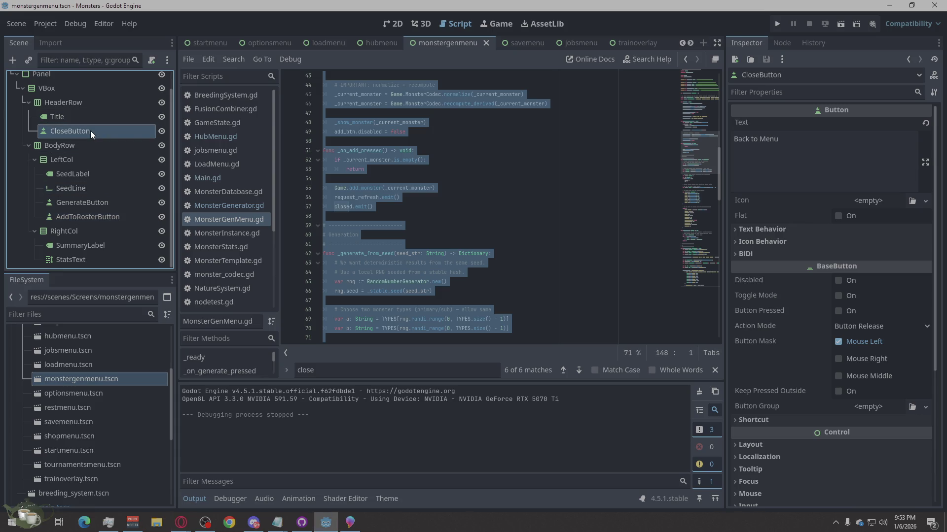
right_click(90, 131)
left_click(183, 403)
key("alt+Tab")
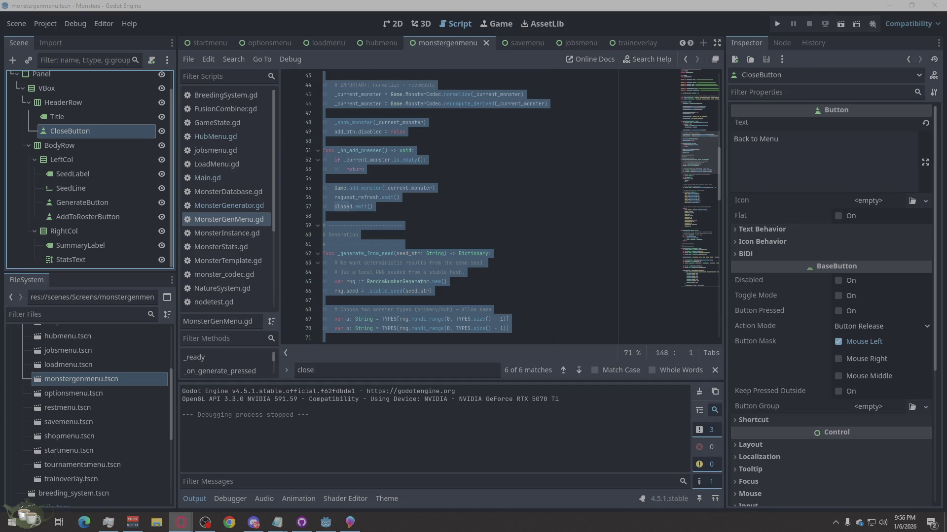
left_click(479, 147)
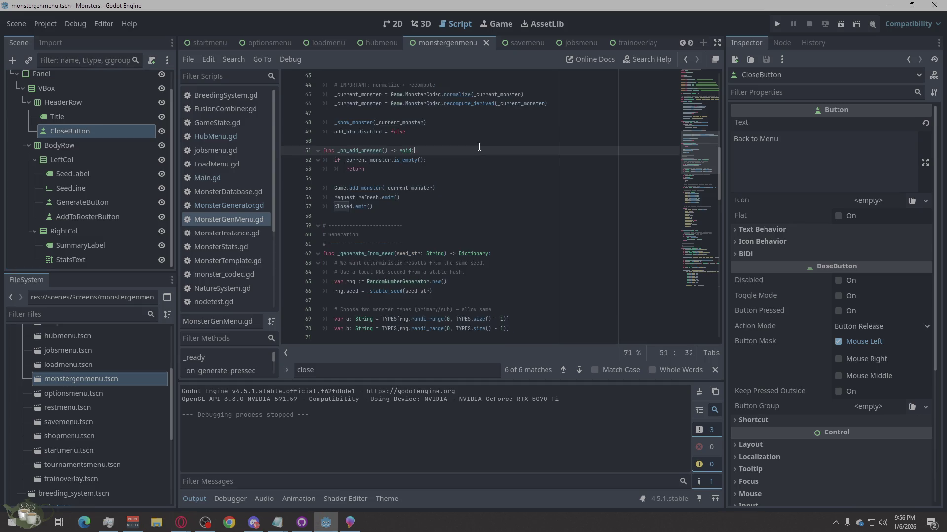
- Replace all of MonsterGenMenu.gd with the pasted updated code and save it
right_click(479, 147)
left_click(485, 237)
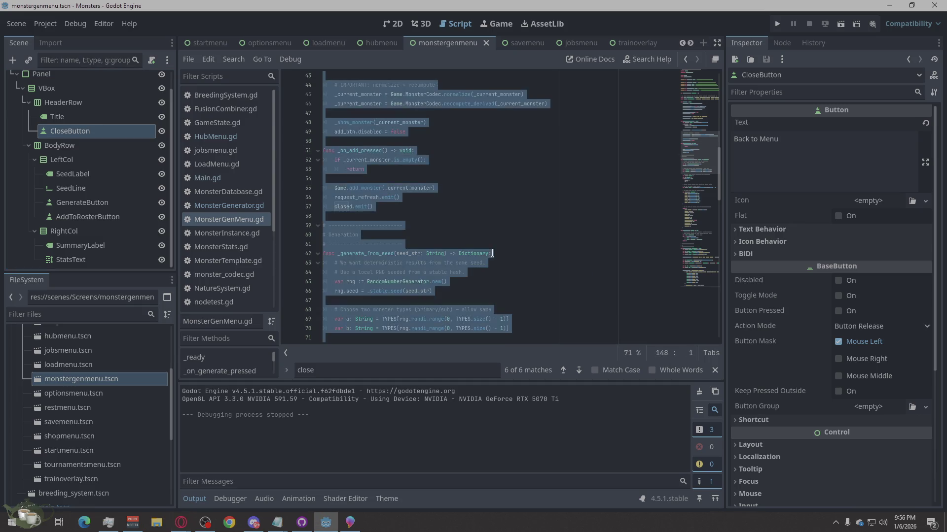
key("ctrl+v")
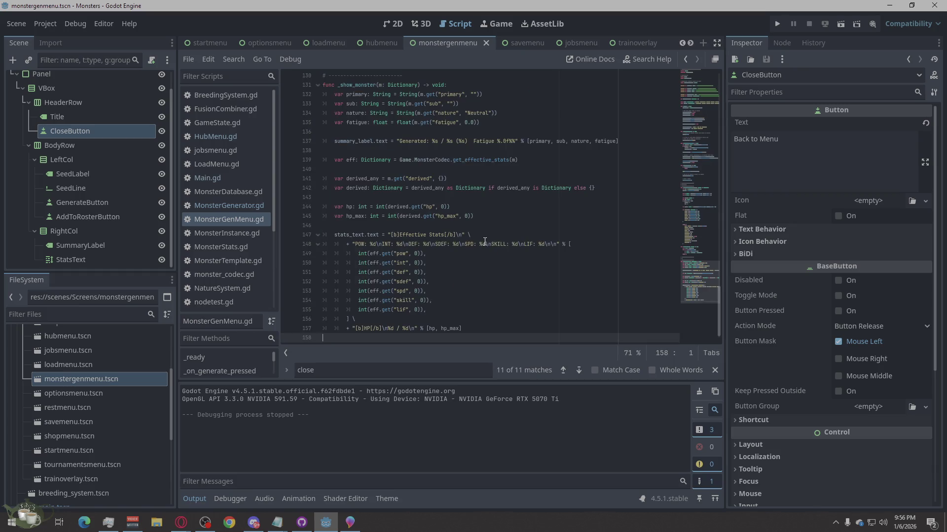
key("ctrl+s")
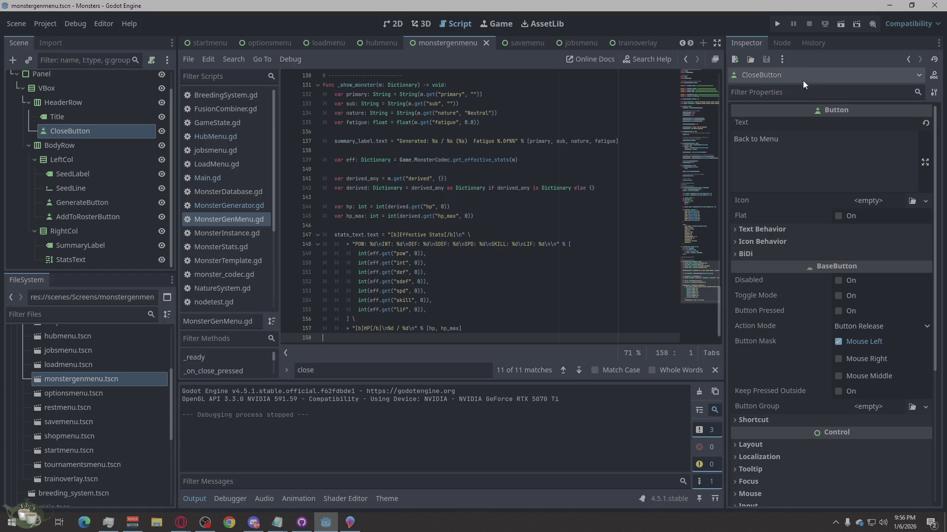
- Run a New Game, generate a monster in the Monster Shrine, add it to the roster, then quit
left_click(779, 24)
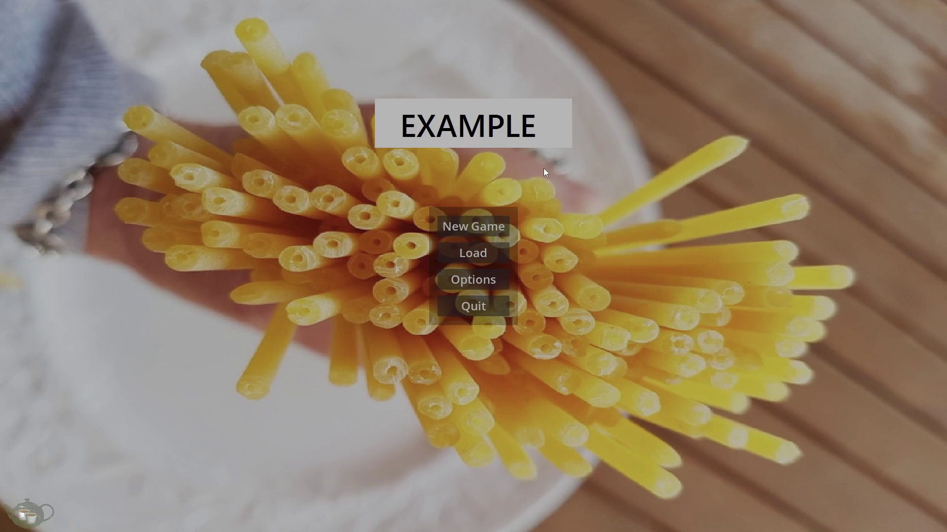
left_click(472, 225)
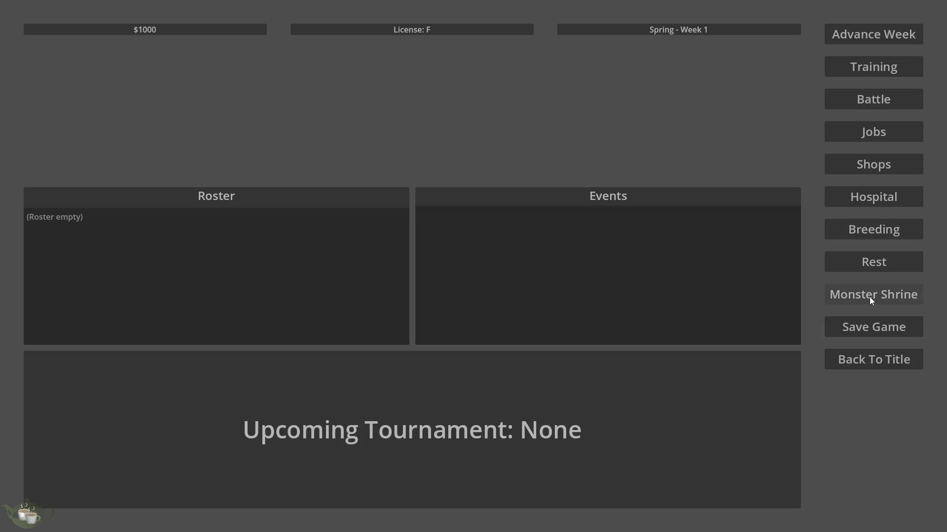
left_click(808, 298)
left_click(278, 193)
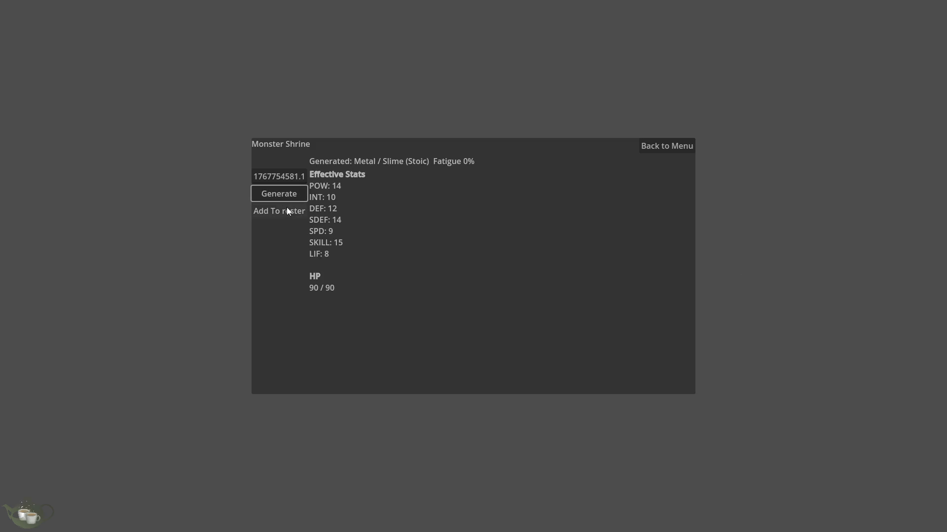
left_click(288, 209)
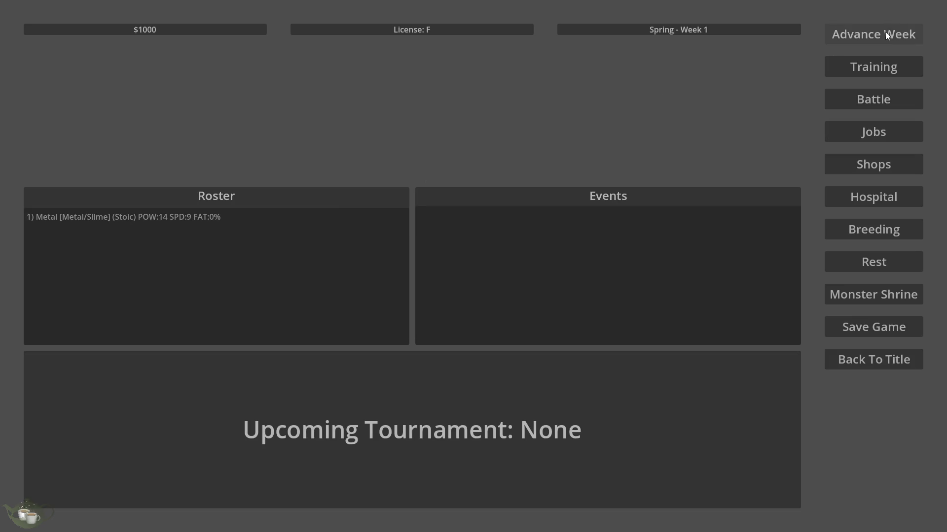
left_click(907, 363)
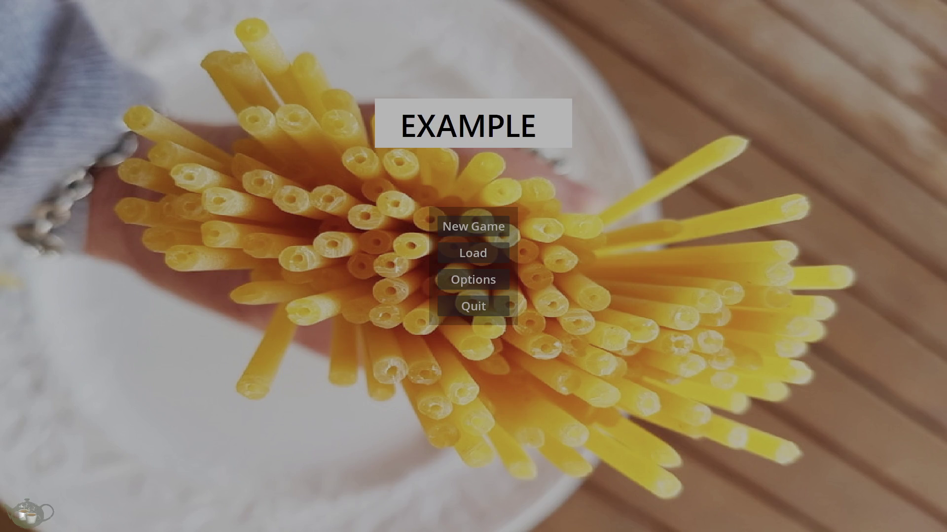
left_click(473, 305)
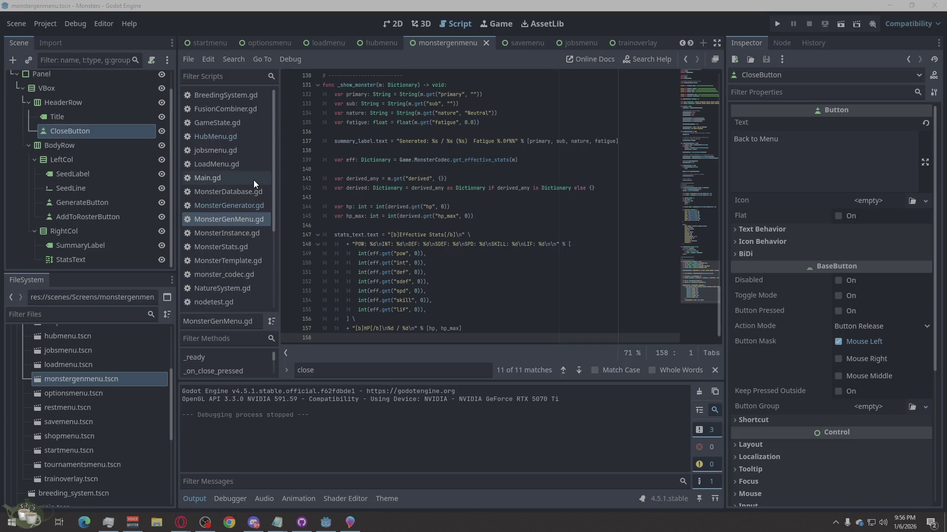
- Show the monstergenmenu layout in 2D view, collapse the Panel branch, and clear the selection
left_click(385, 23)
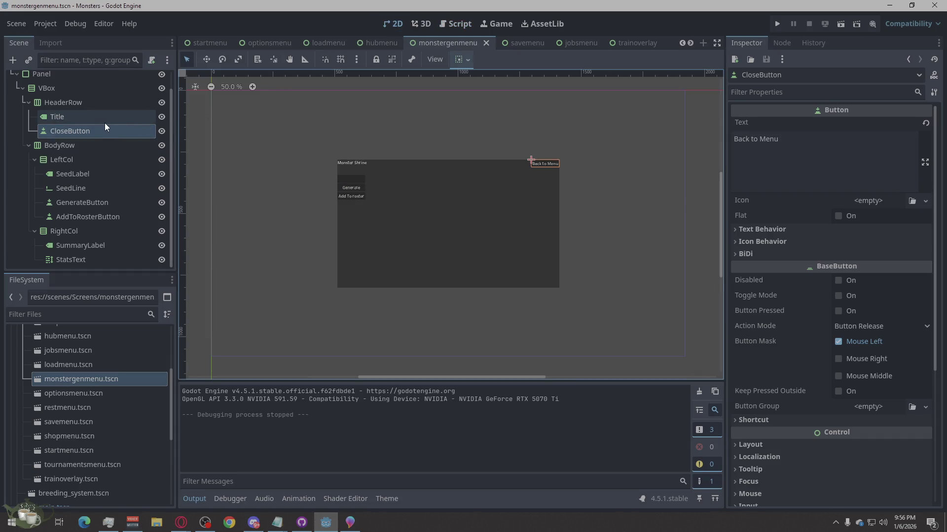
scroll(102, 122, "up", 1)
left_click(16, 94)
left_click(37, 93)
left_click(49, 81)
left_click(212, 197)
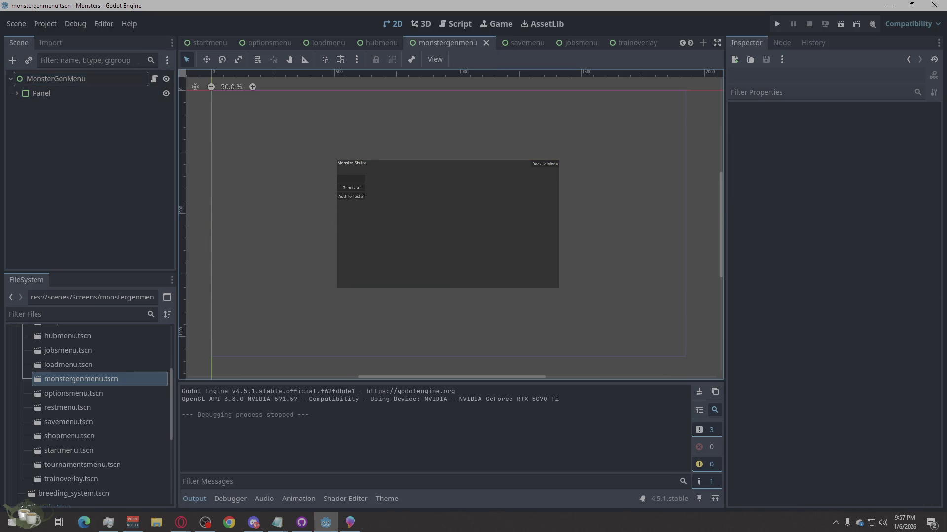
key("alt+Tab")
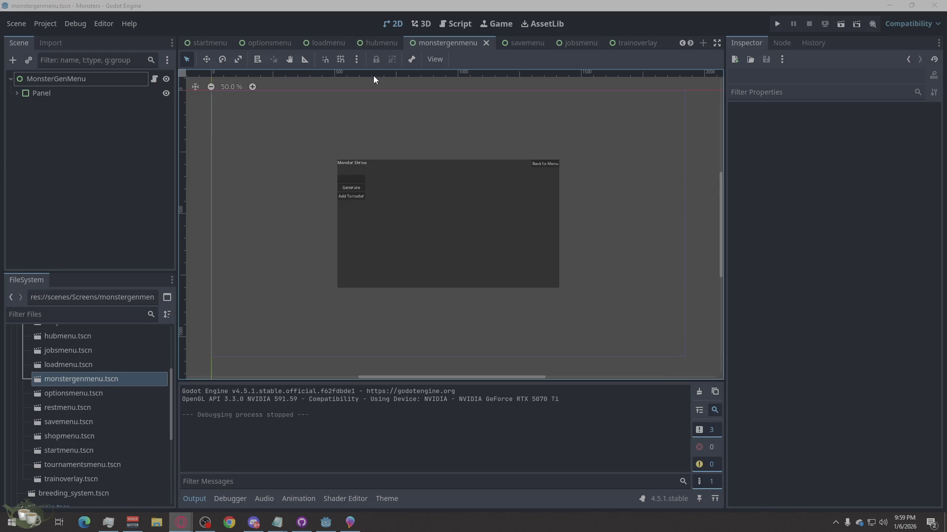
- Open the HubMenu.gd script from the hubmenu scene in the Script editor
left_click(378, 43)
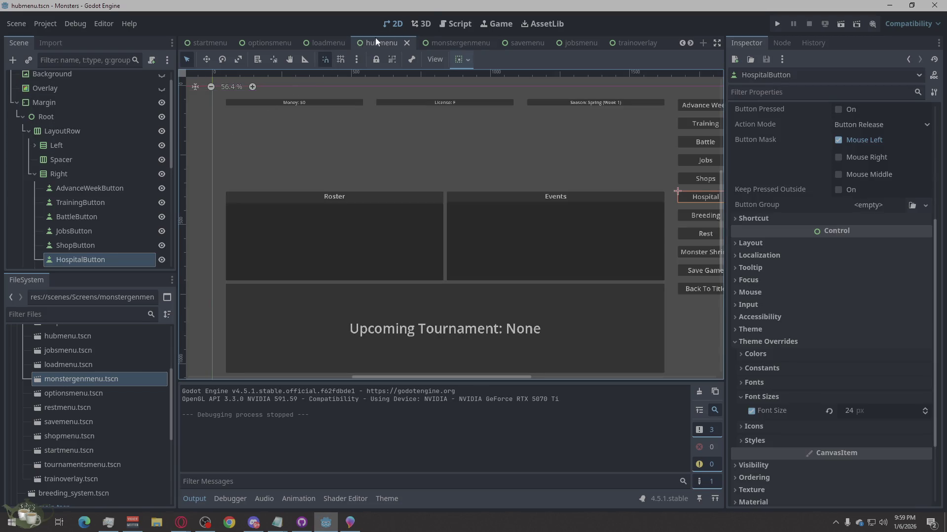
left_click(450, 23)
left_click(232, 182)
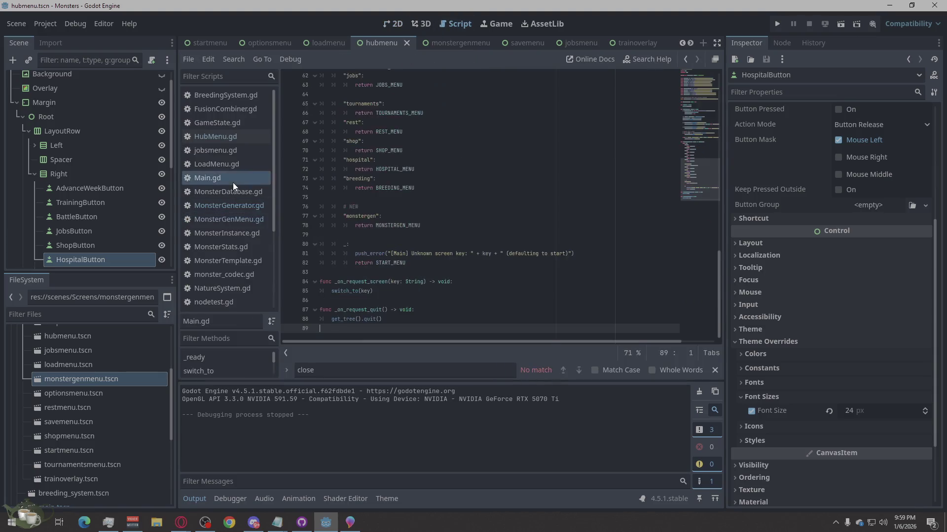
left_click(238, 131)
- Replace all of HubMenu.gd with the pasted new code and save it
right_click(527, 211)
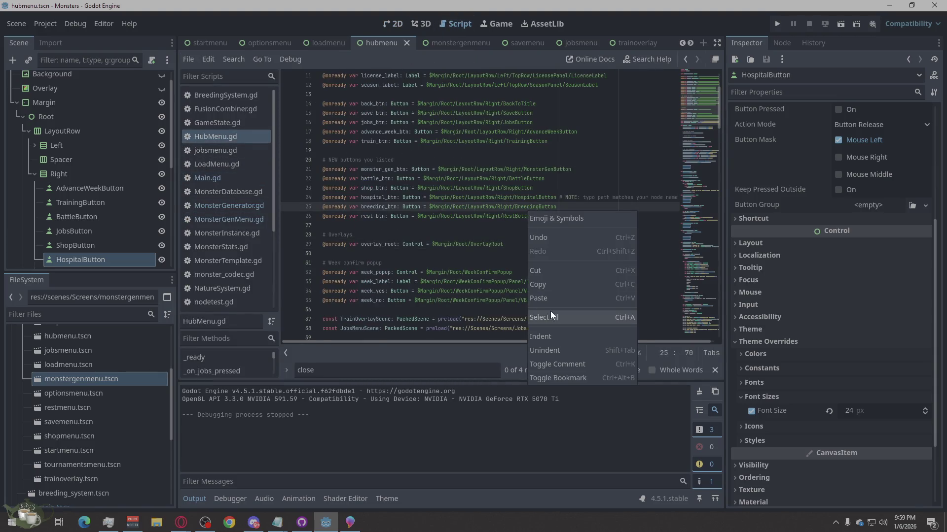
left_click(551, 313)
key("ctrl+v")
key("ctrl+s")
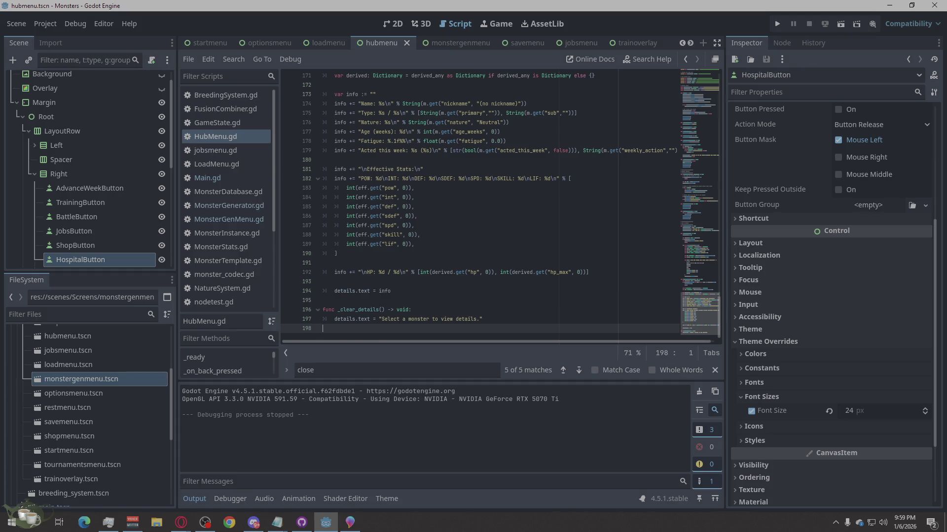
key("alt+Tab")
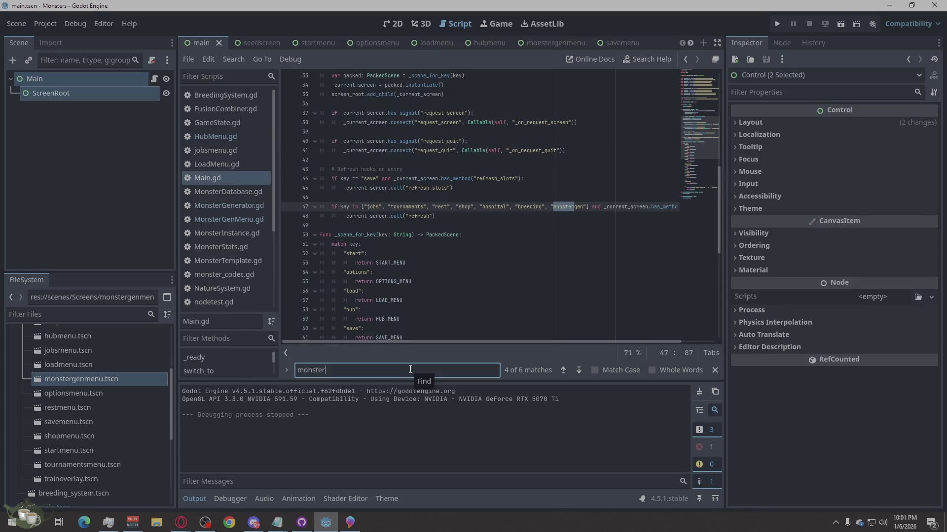
- Search Main.gd for 'gen' and delete the monstergen case on lines 76–78
type("gen")
scroll(502, 286, "up", 2)
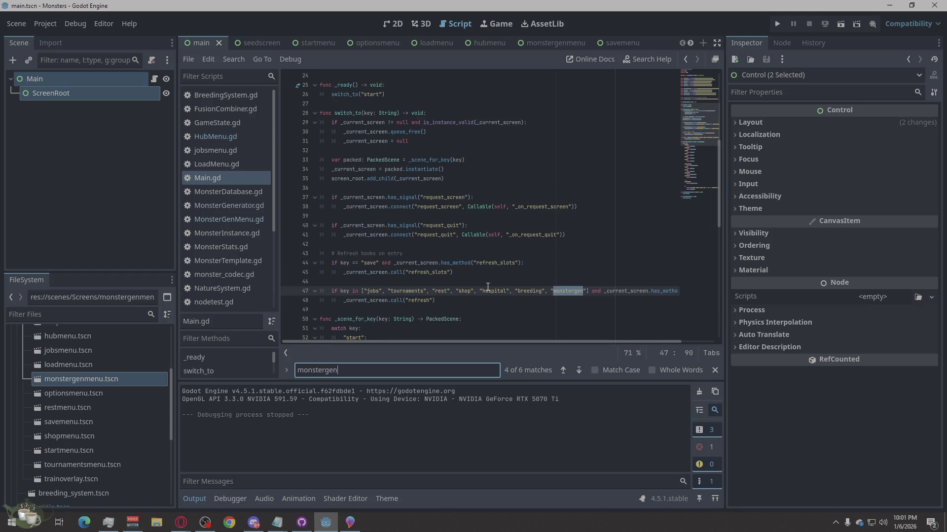
scroll(487, 286, "up", 6)
scroll(488, 287, "up", 3)
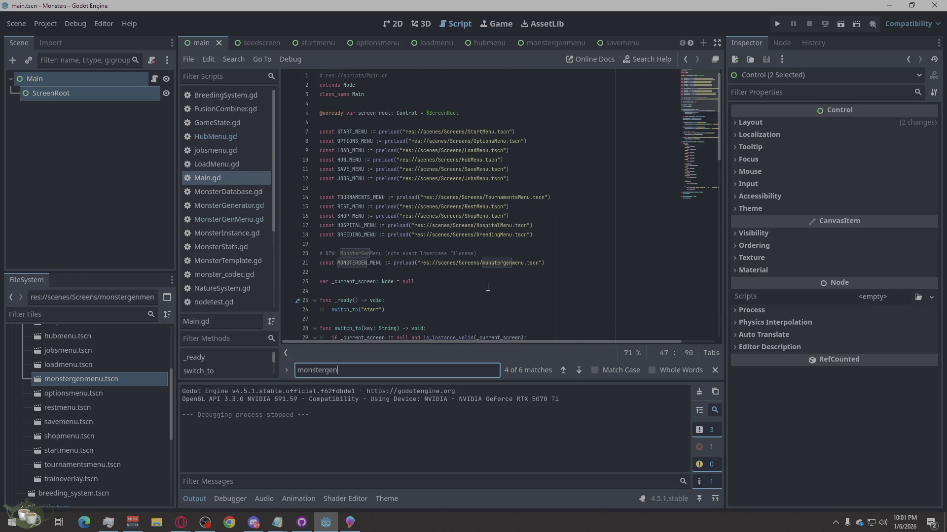
scroll(488, 287, "down", 20)
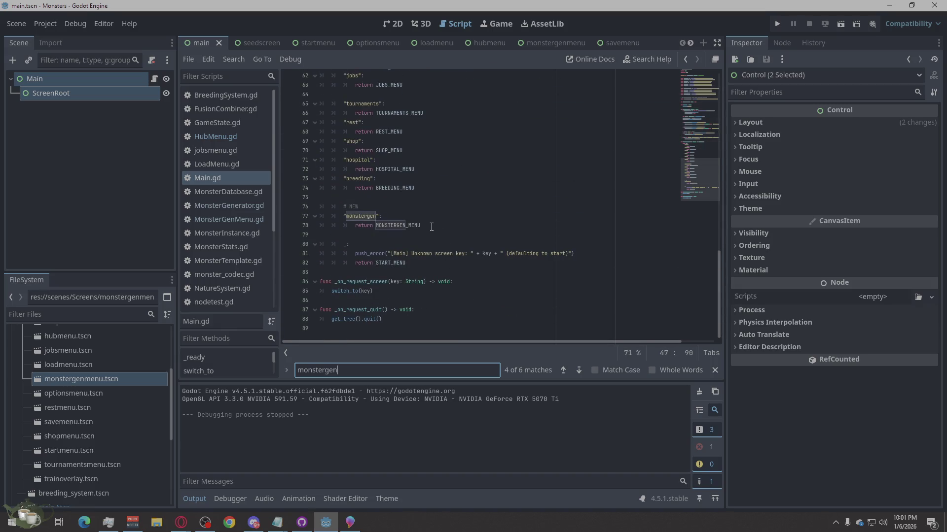
mouse_move(431, 227)
left_mouse_down()
mouse_move(345, 225)
mouse_move(290, 209)
left_mouse_up()
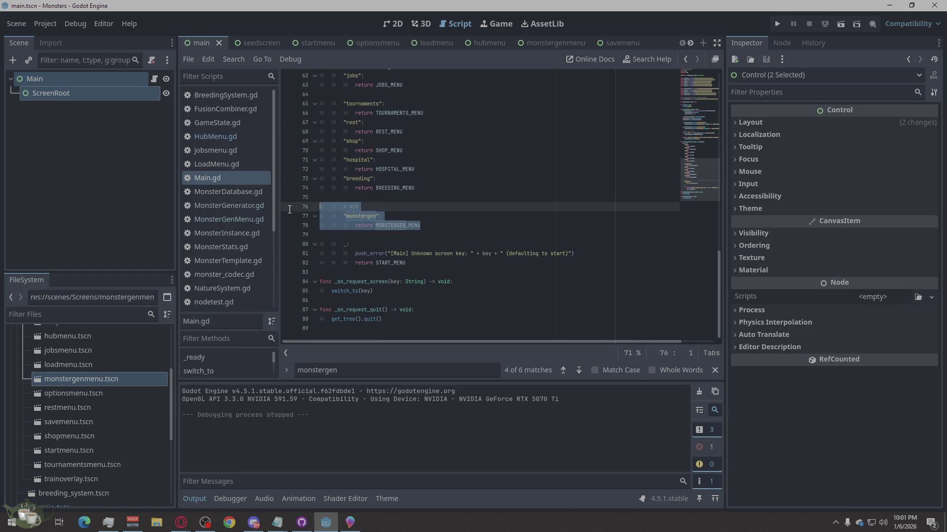
key("BackSpace")
key("BackSpace")
key("BackSpace")
- Remove monstergen and its trailing comma from the line 47 refresh key list
scroll(445, 268, "up", 8)
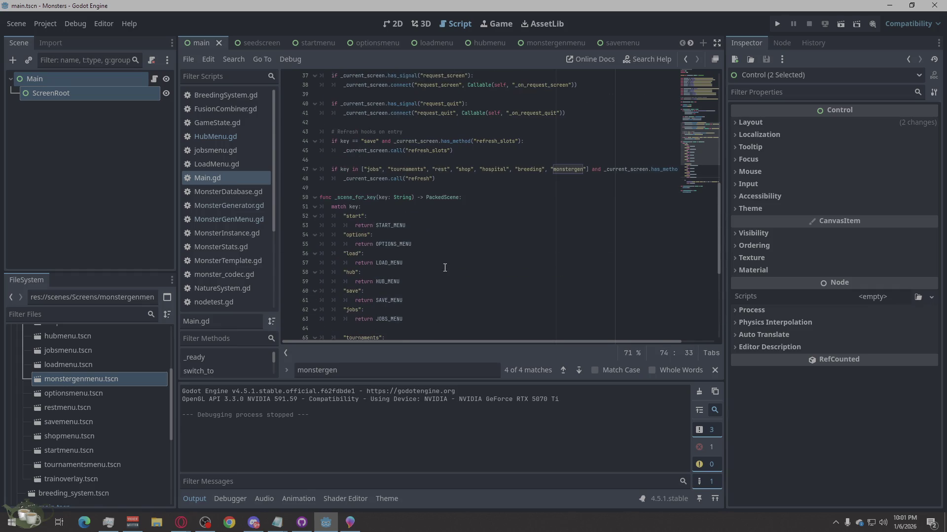
scroll(525, 208, "up", 1)
scroll(486, 228, "up", 3)
left_click(563, 370)
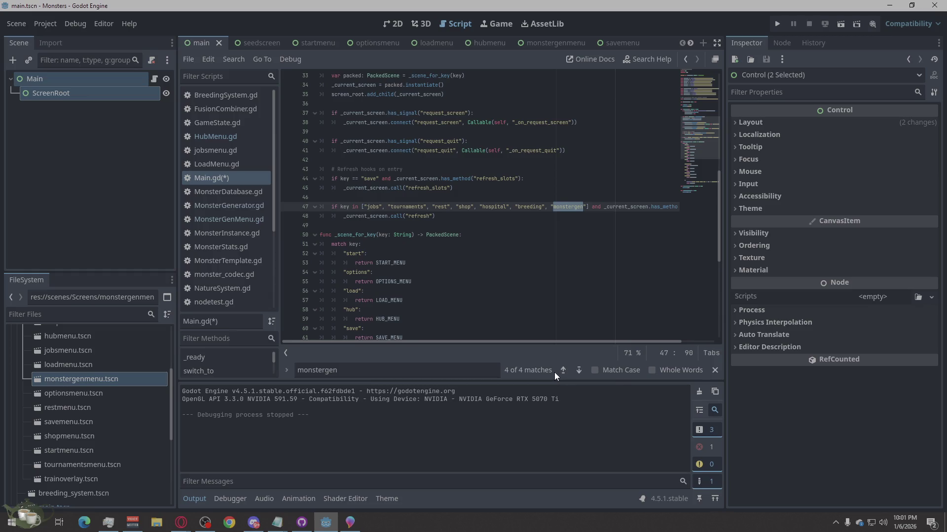
key("BackSpace")
key("BackSpace")
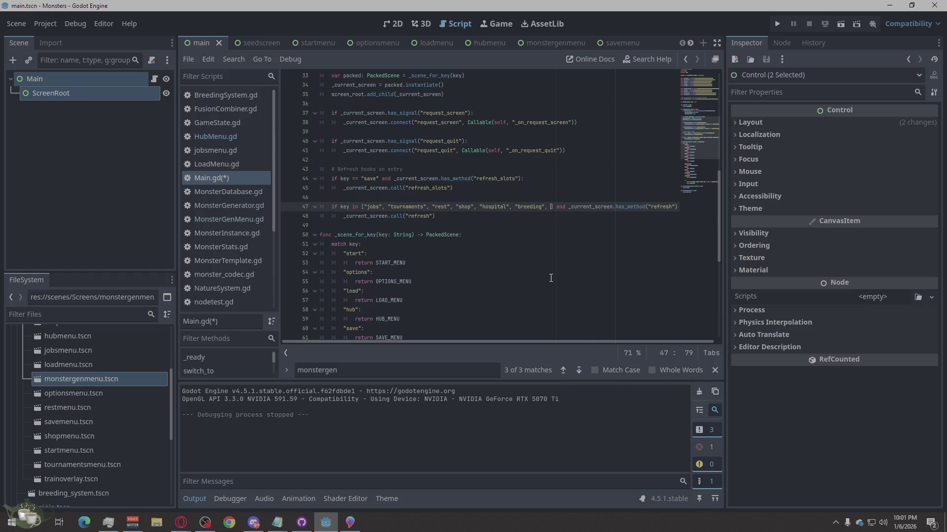
key("BackSpace")
key("BackSpace")
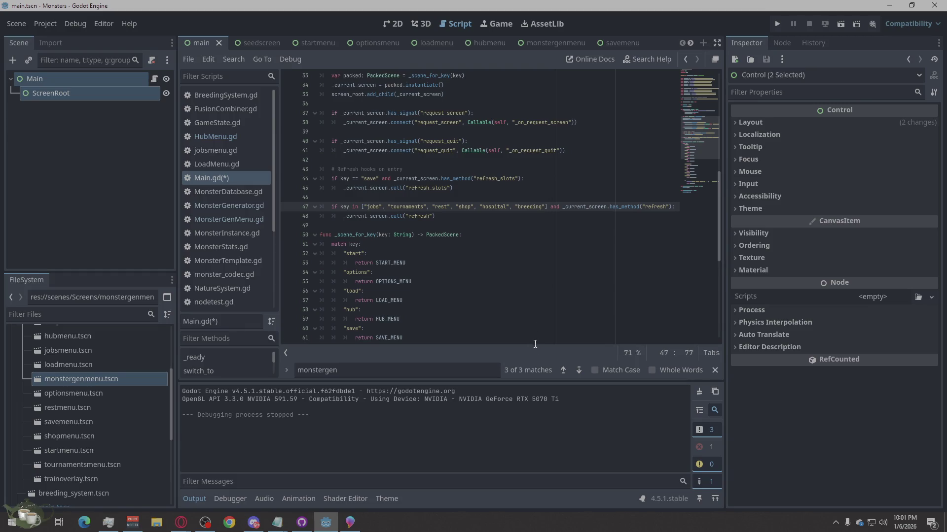
- Check the remaining monstergen matches, including the line 21 preload, then save Main.gd
left_click(563, 370)
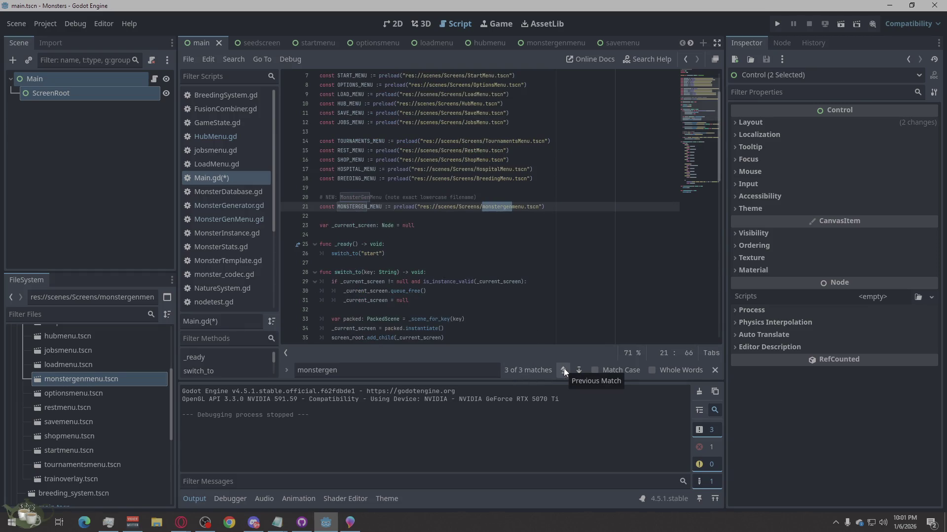
left_click(550, 207)
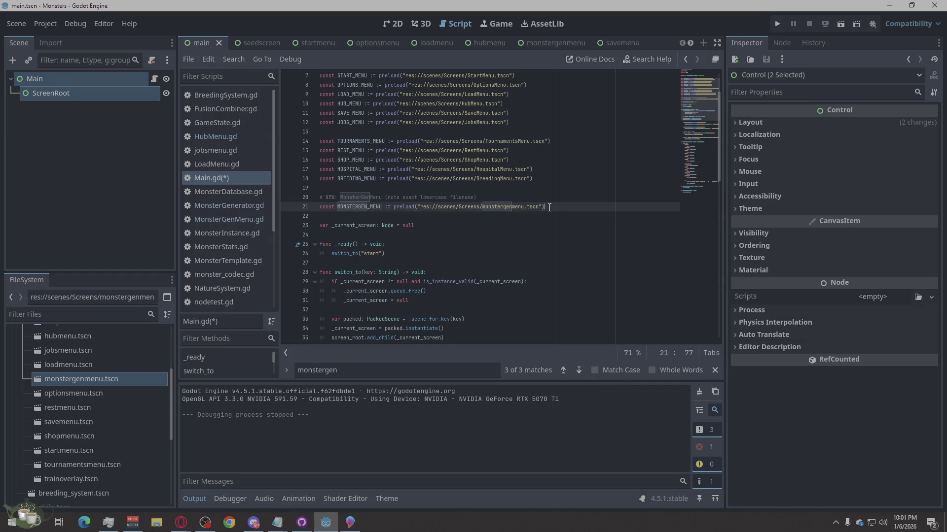
scroll(550, 208, "up", 2)
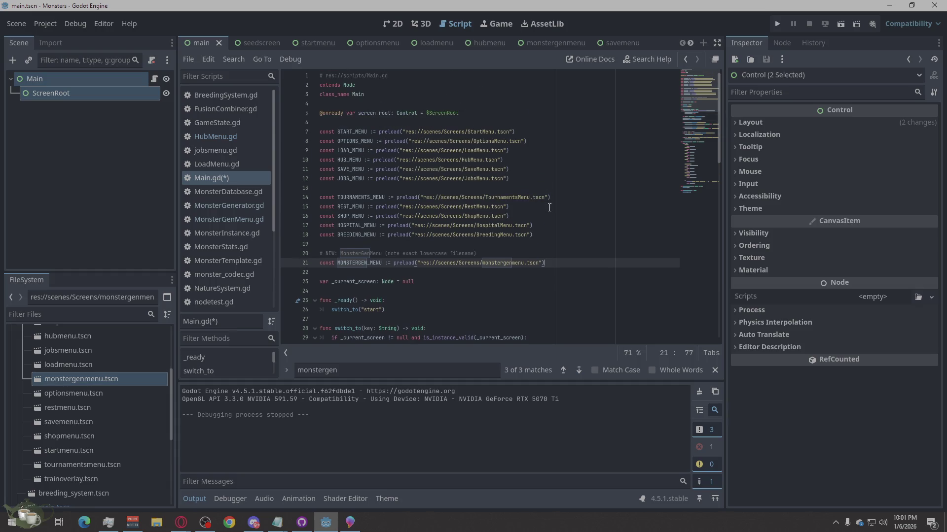
scroll(565, 275, "down", 3)
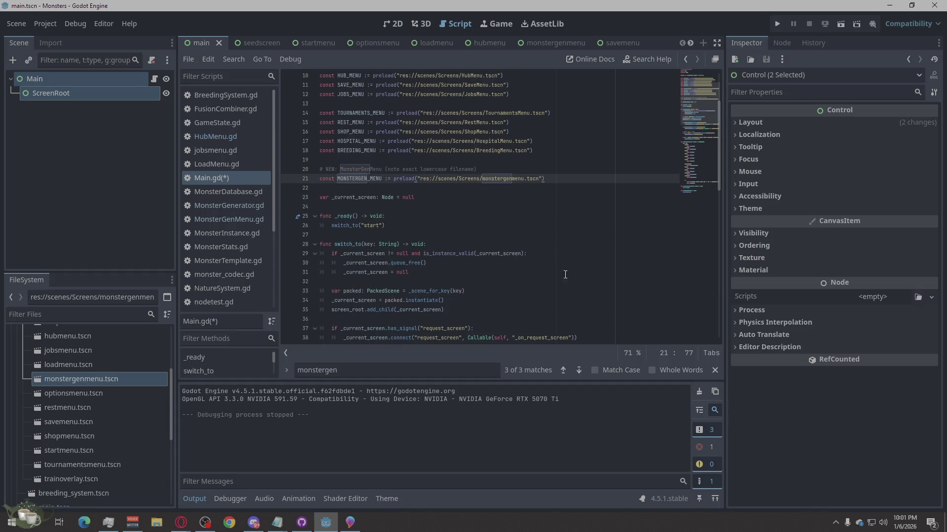
left_click(583, 374)
left_click(583, 374)
left_click(583, 374)
left_click(583, 374)
left_click(583, 374)
left_click(583, 375)
left_click(582, 374)
left_click(582, 374)
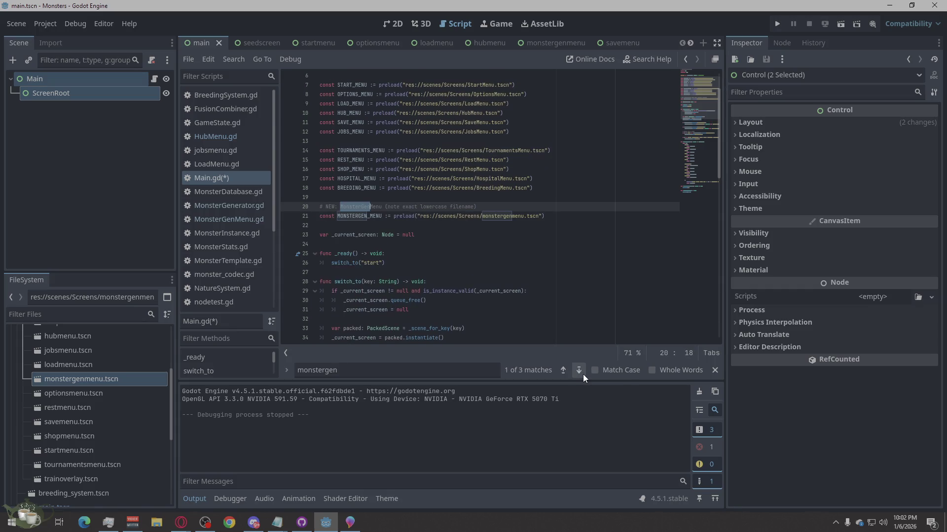
scroll(487, 298, "down", 5)
left_click(621, 282)
scroll(493, 297, "down", 6)
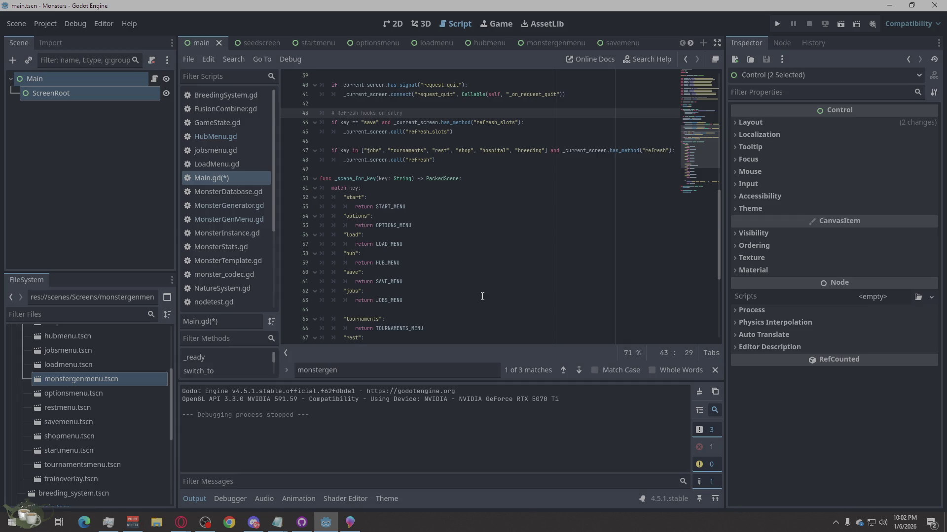
key("ctrl+s")
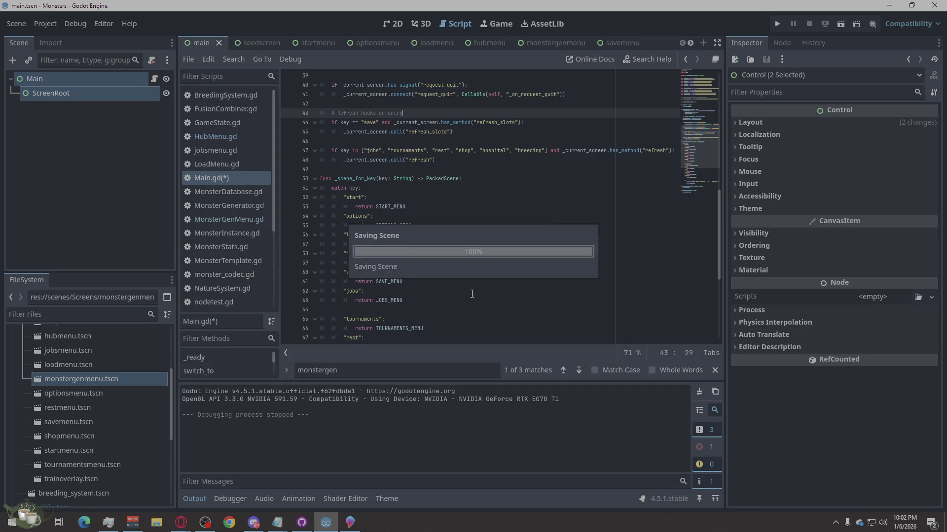
- Run the project and expand the error that MonsterGenMenu hides a global script class
left_click(777, 24)
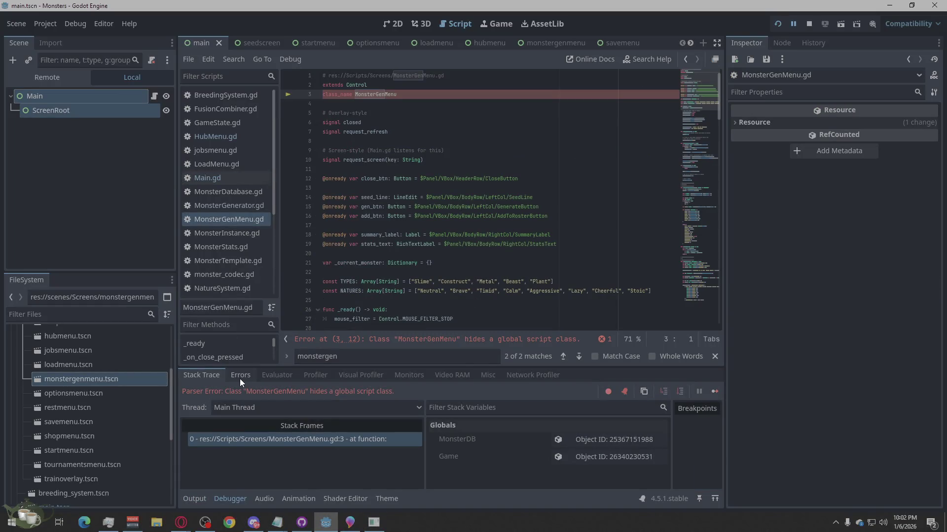
left_click(605, 339)
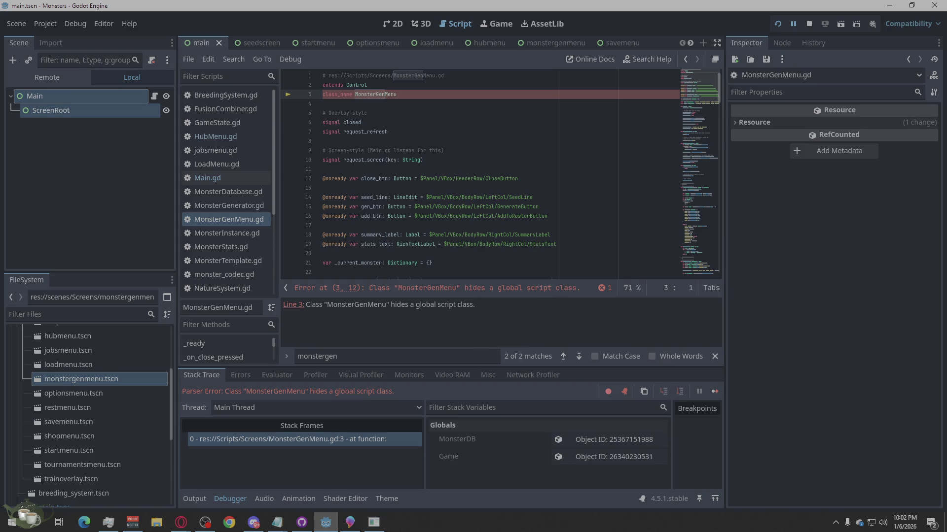
key("alt+Tab")
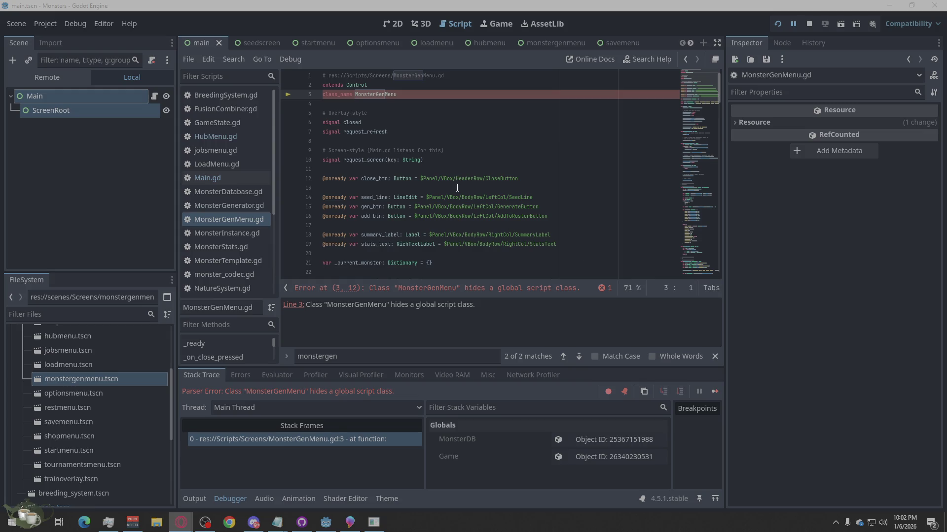
scroll(457, 188, "down", 20)
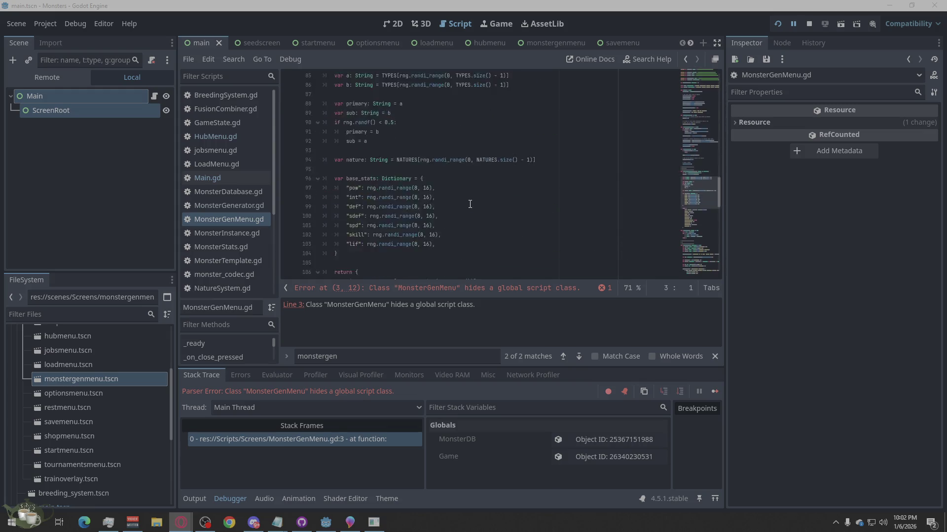
scroll(470, 204, "up", 20)
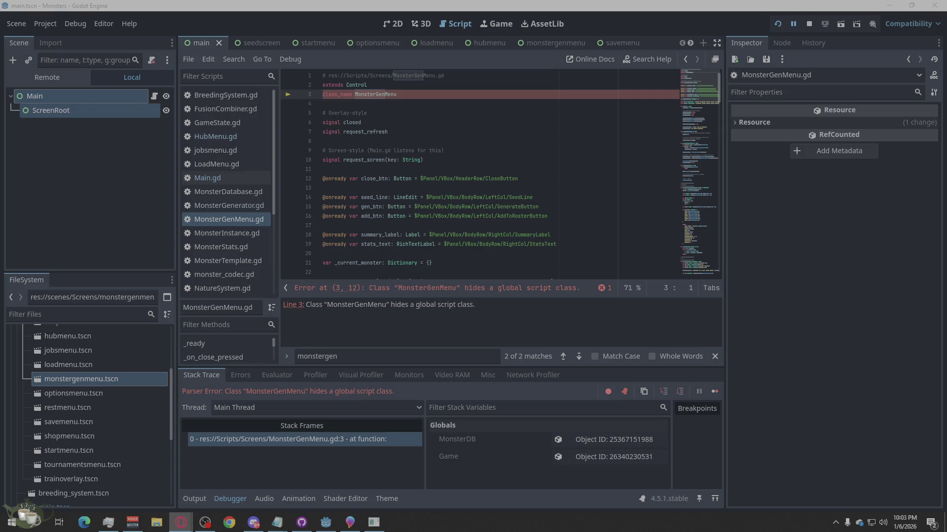
left_click(235, 138)
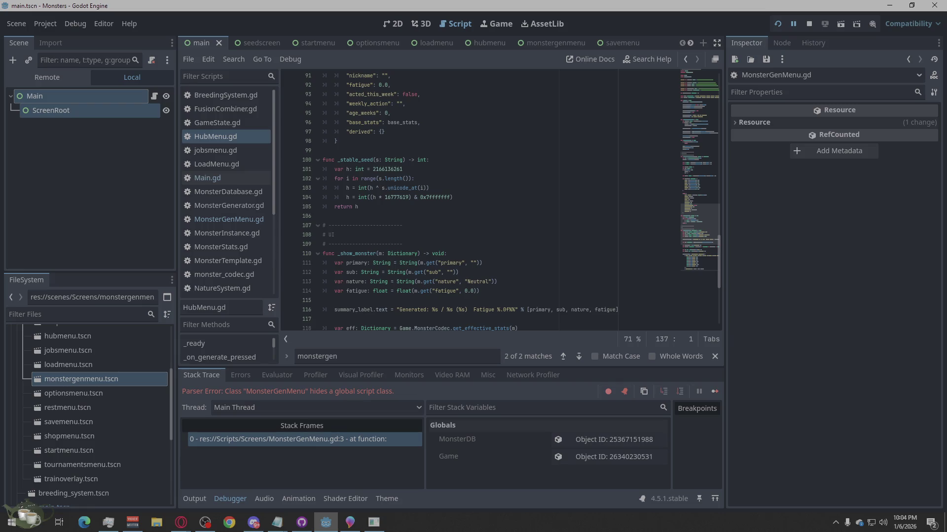
- Delete the line 3 'class_name MonsterGenMenu' declaration from HubMenu.gd and save
key("alt+Tab")
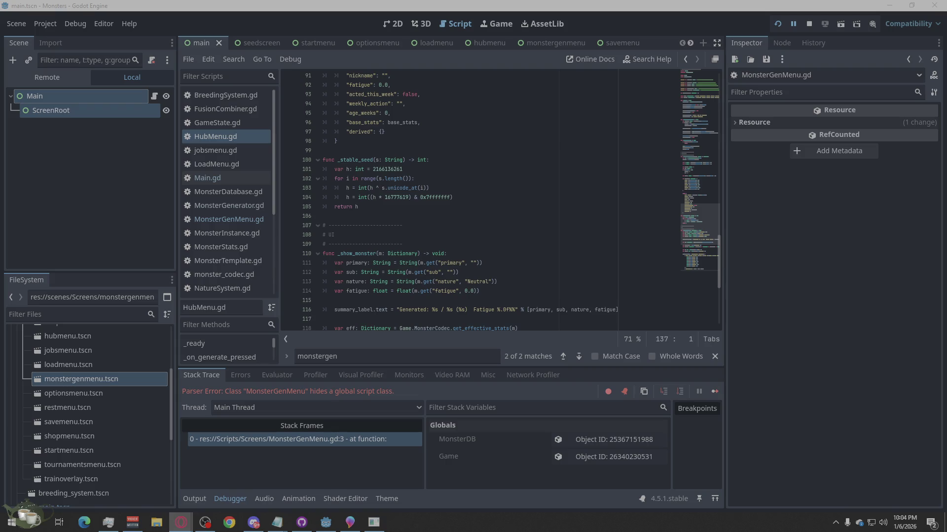
scroll(515, 225, "up", 5)
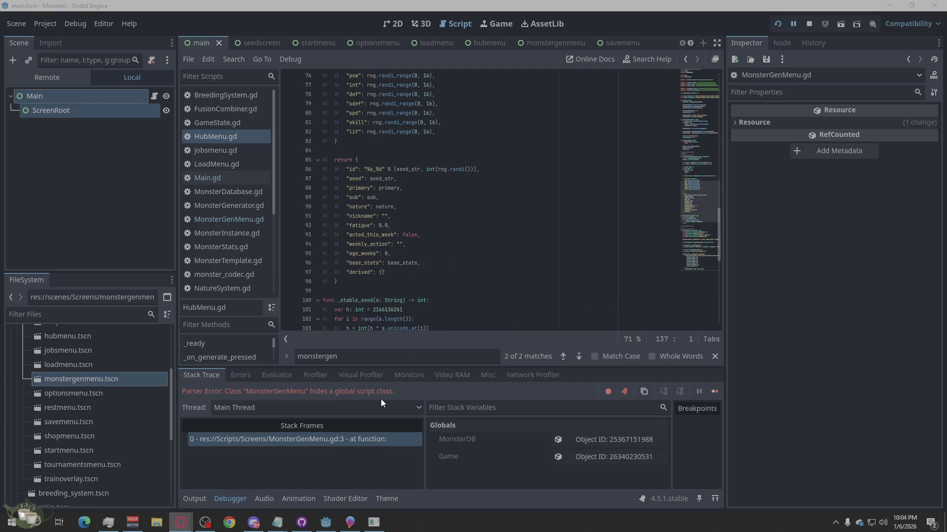
scroll(547, 250, "up", 20)
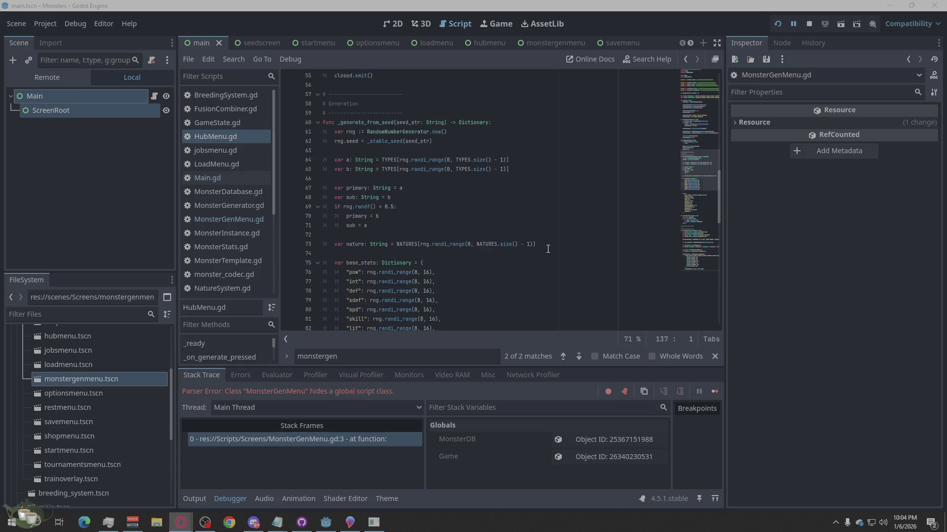
left_click(403, 94)
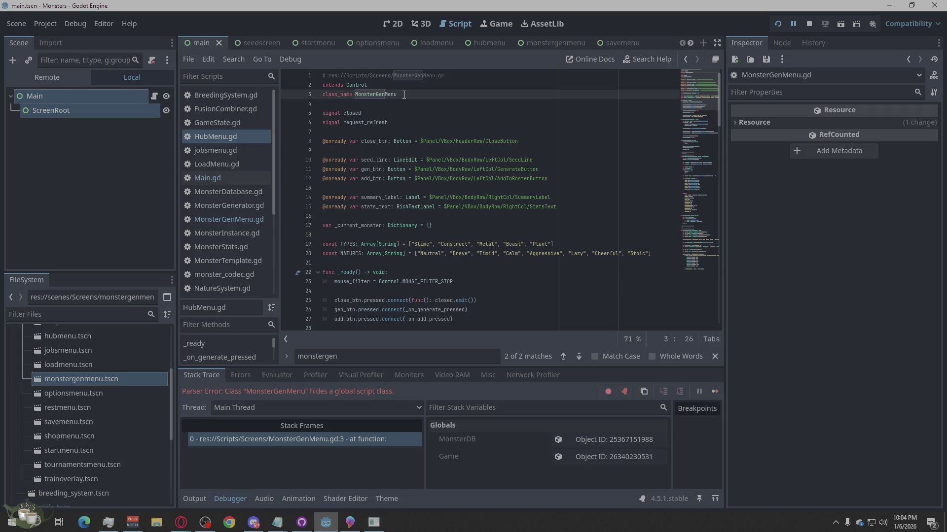
left_click_drag(404, 94, 319, 93)
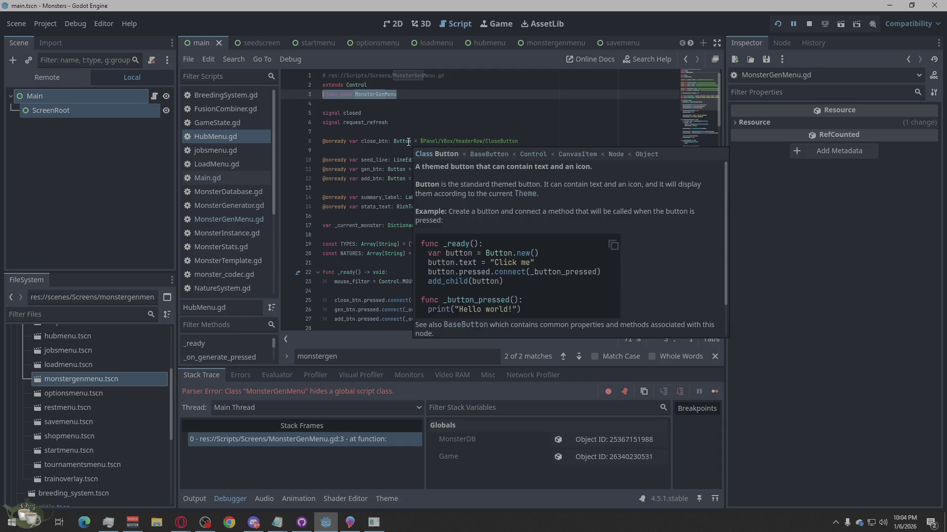
key("BackSpace")
key("BackSpace")
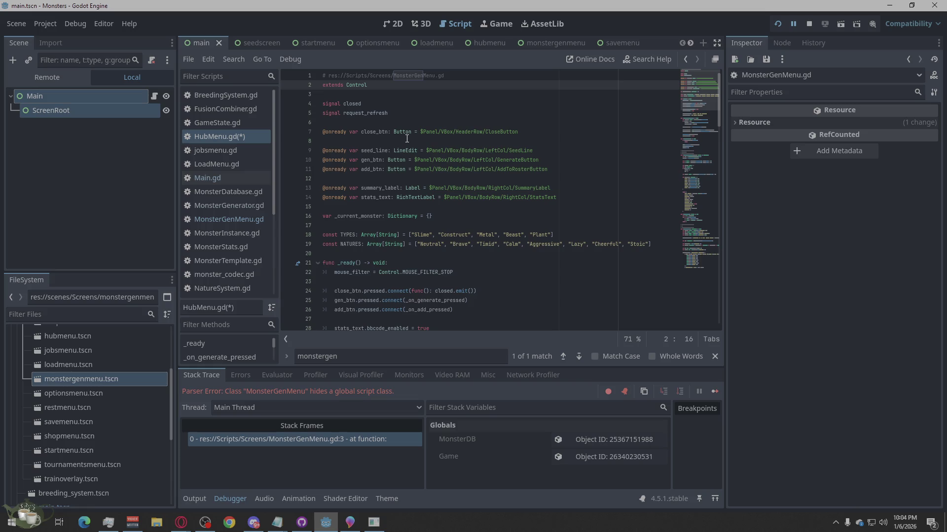
left_click(387, 142)
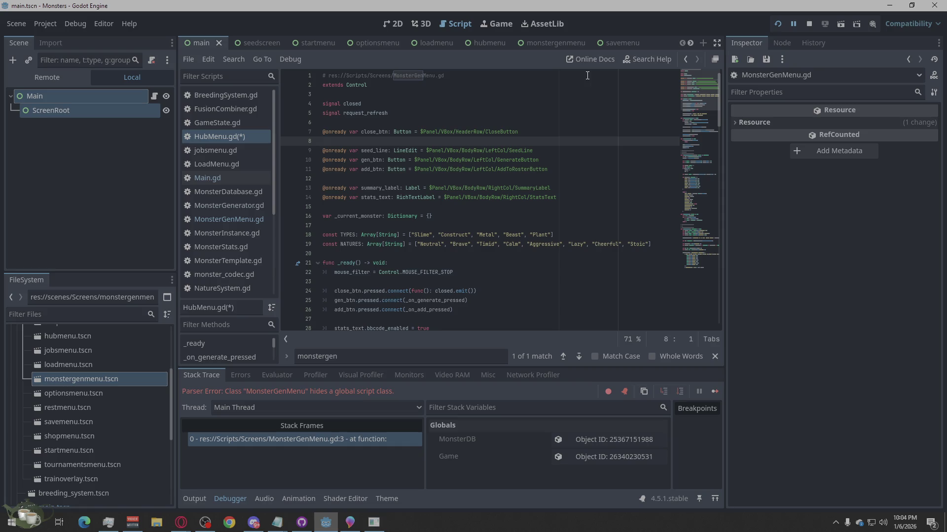
key("ctrl+s")
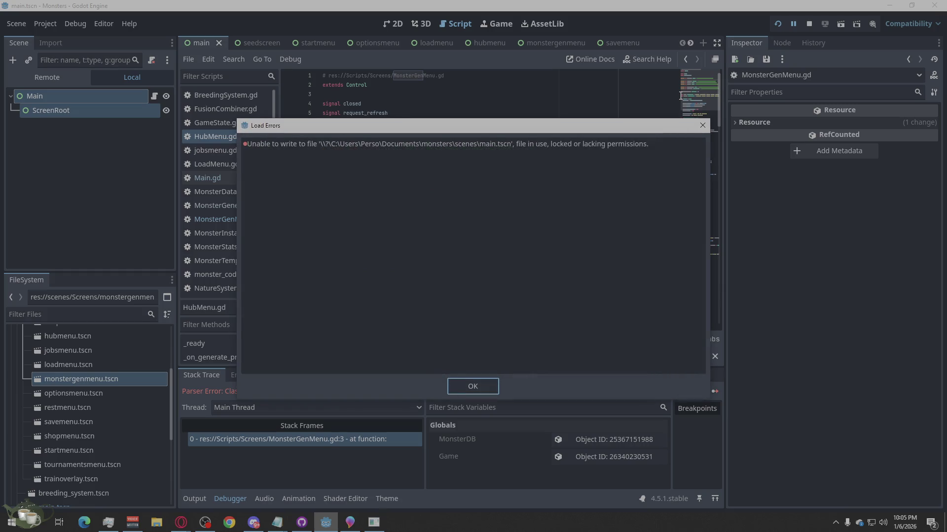
- Dismiss the load errors, restart the game, and open the first HubMenu.gd Node-not-found error
key("Return")
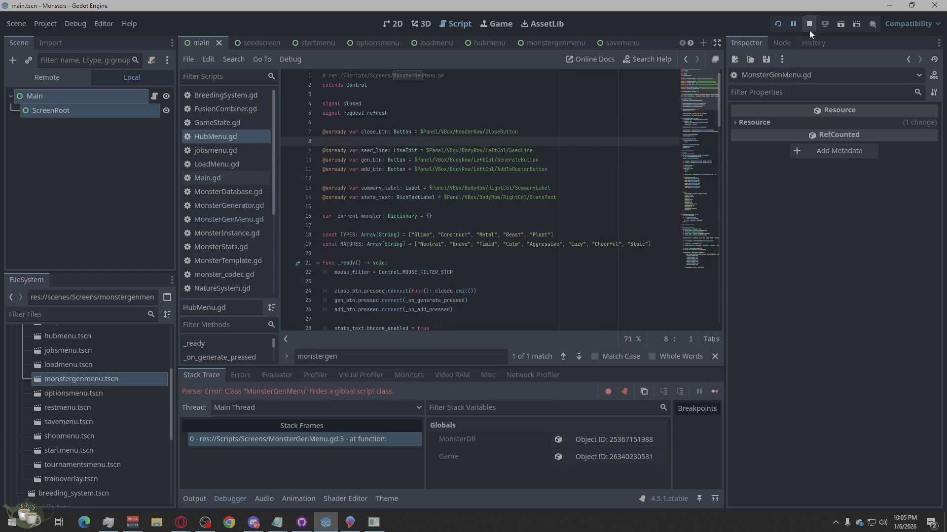
left_click(809, 27)
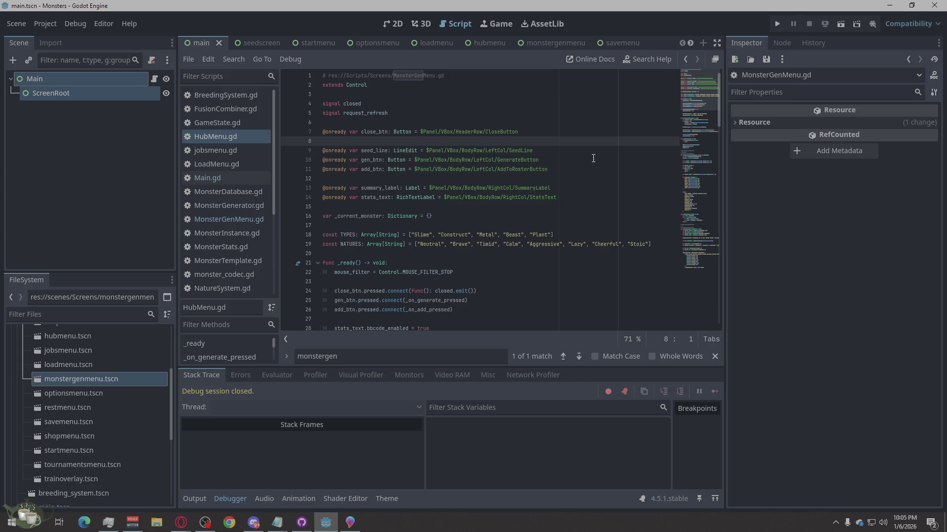
left_click(777, 25)
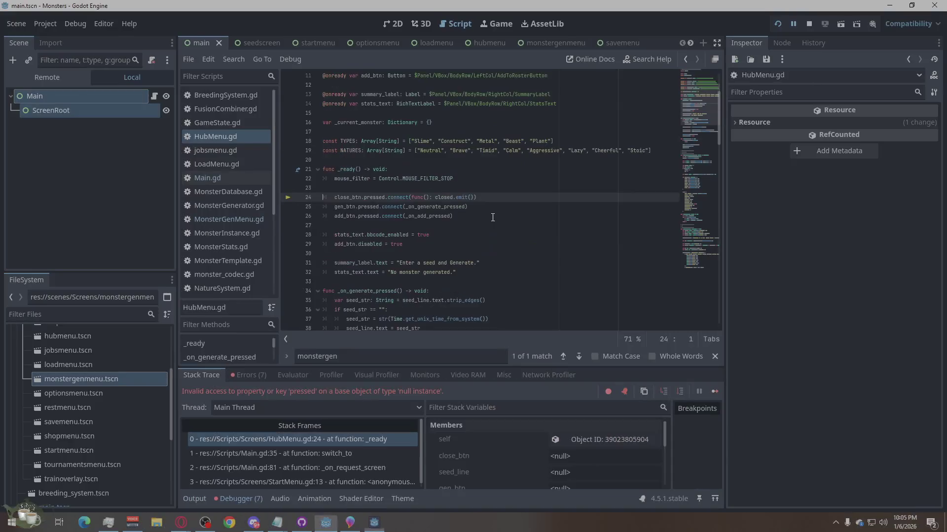
left_click(261, 377)
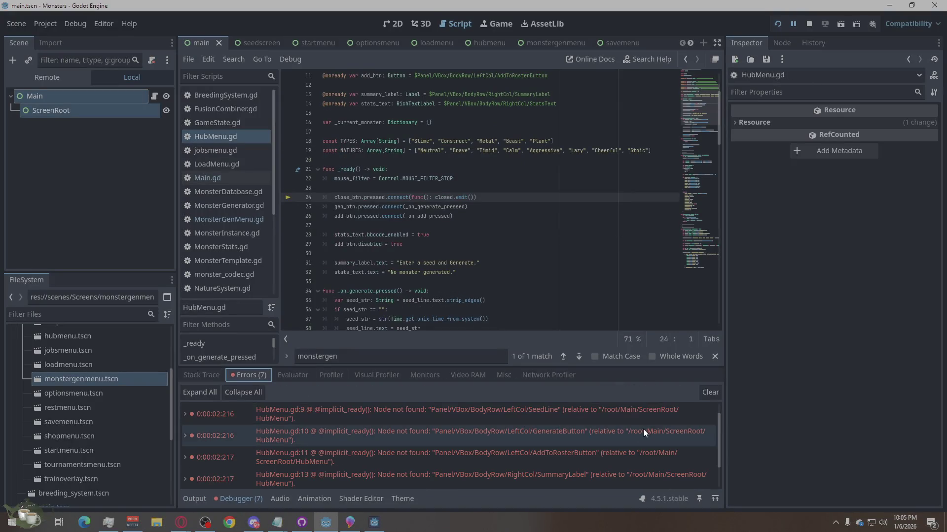
mouse_move(617, 421)
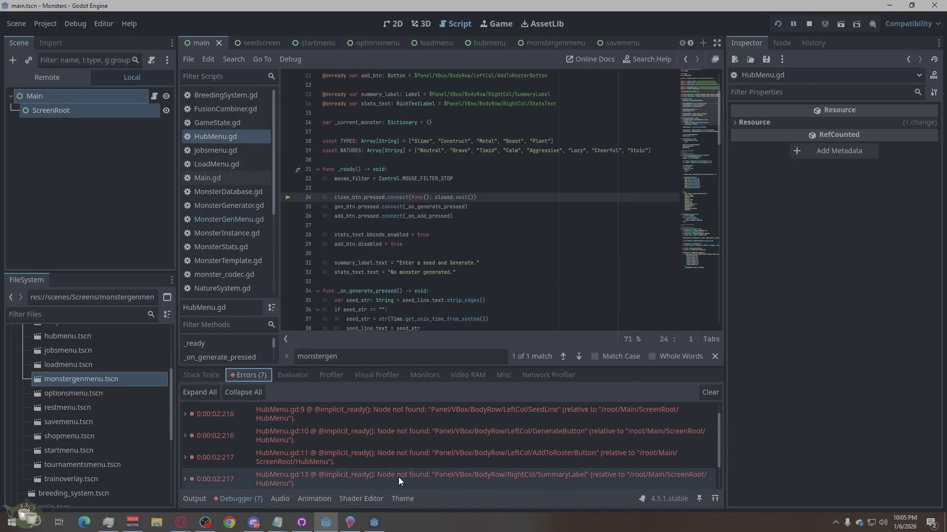
left_click(467, 418)
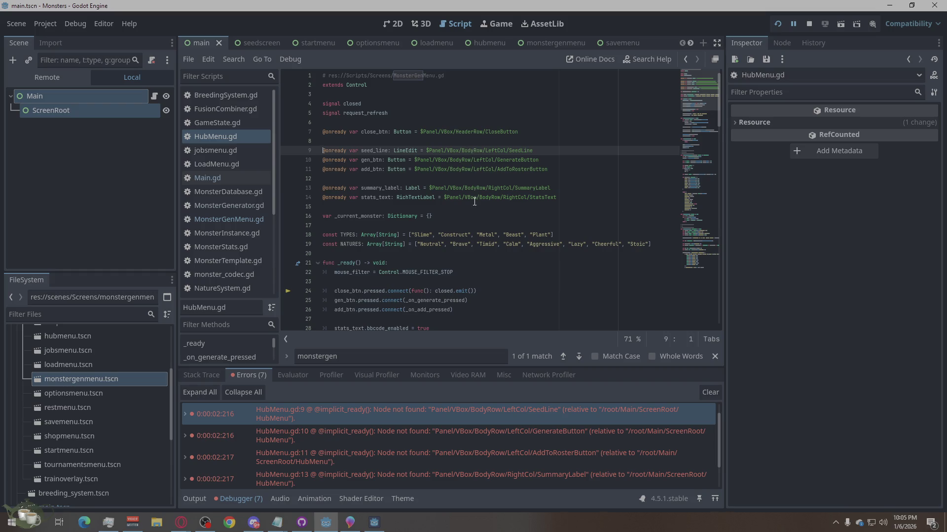
left_click(548, 43)
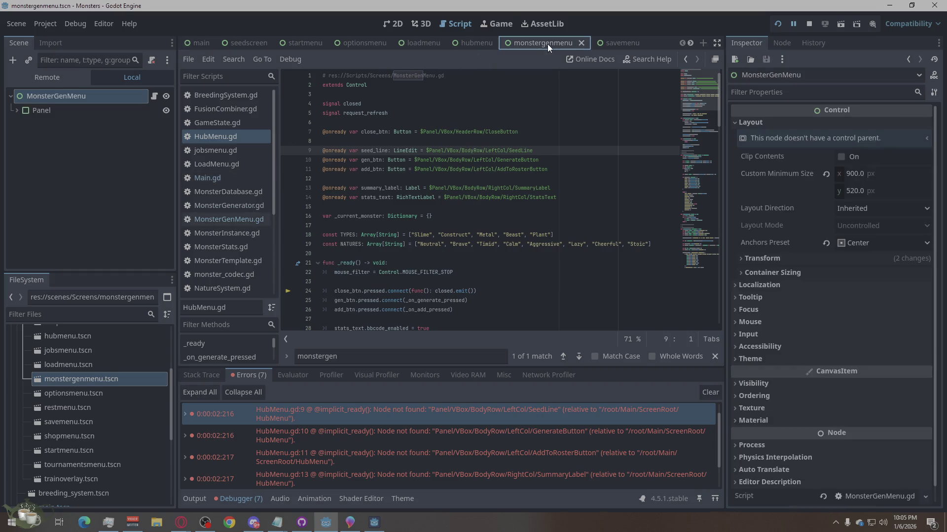
- Expand the Panel node in the monstergenmenu Scene dock to show its children
left_click(17, 110)
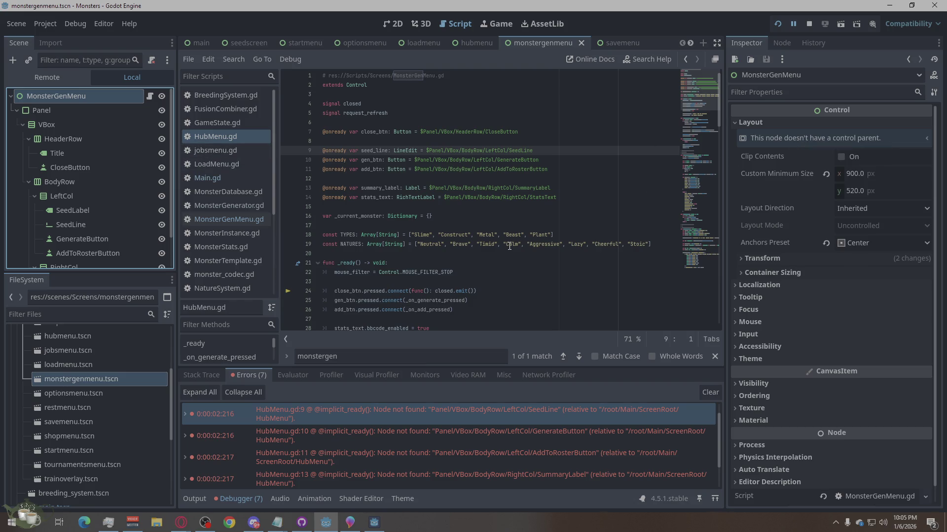
scroll(509, 246, "down", 3)
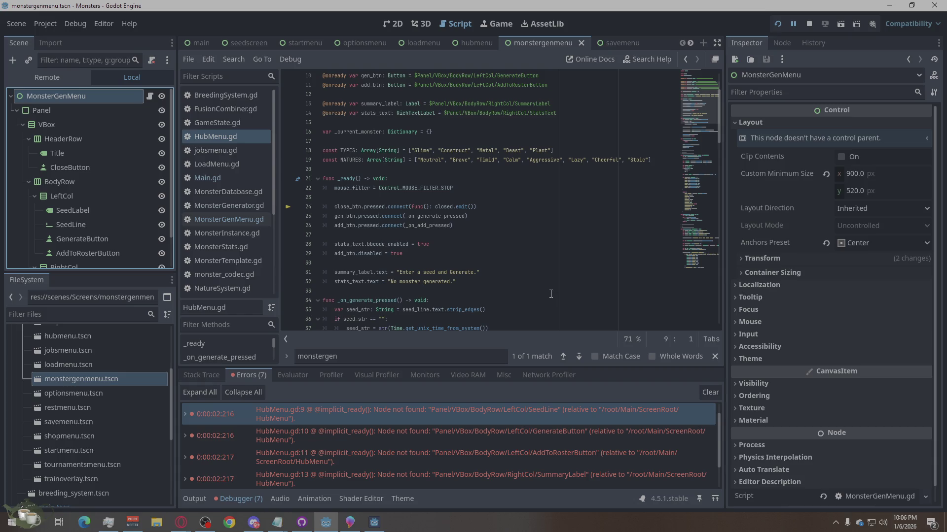
scroll(551, 294, "down", 2)
scroll(533, 310, "down", 20)
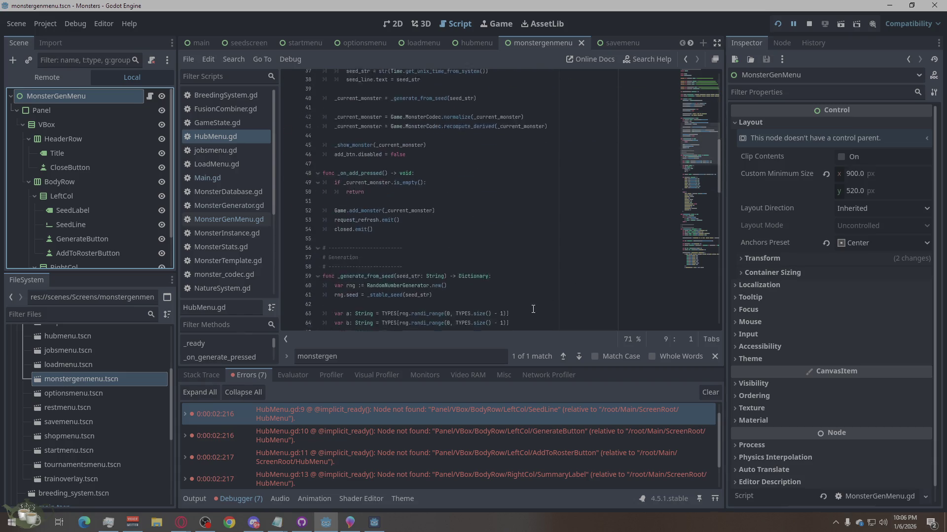
scroll(536, 430, "down", 3)
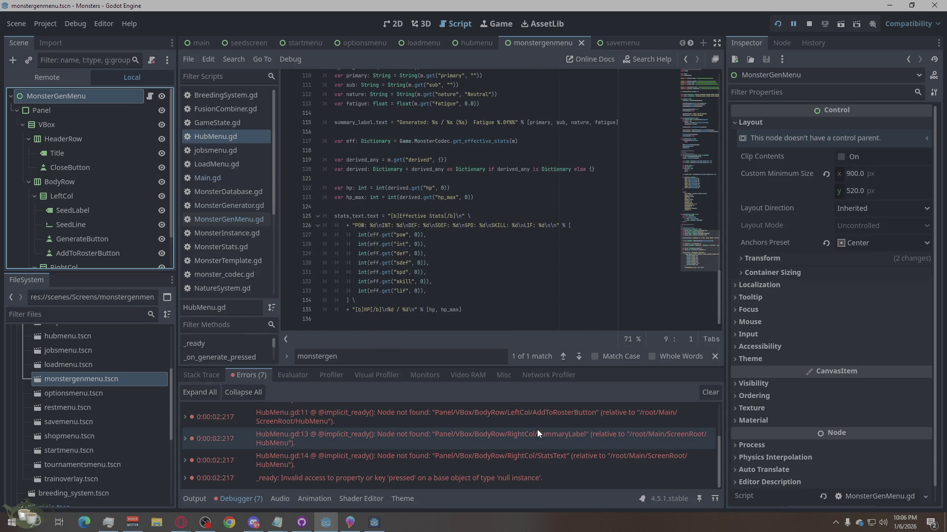
scroll(620, 477, "up", 3)
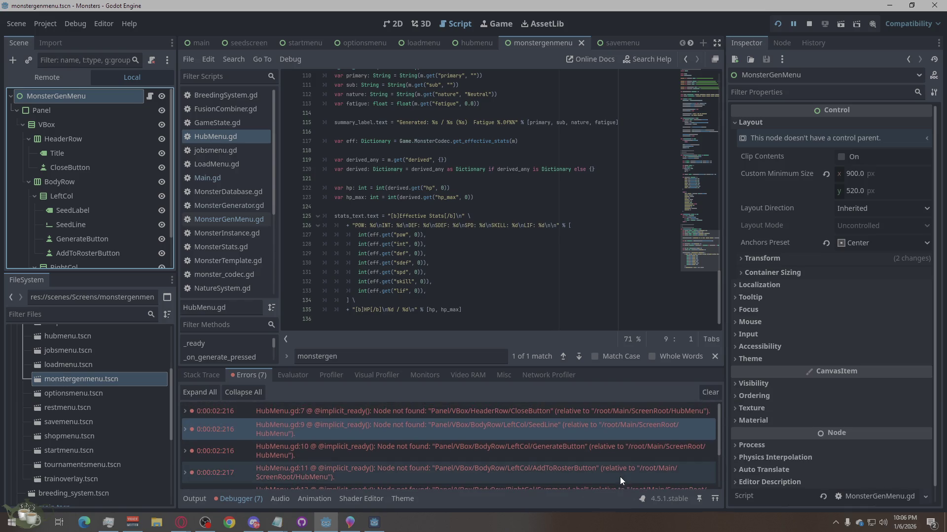
- Follow the SeedLine and CloseButton errors to HubMenu.gd line 7
left_click(672, 432)
mouse_move(681, 428)
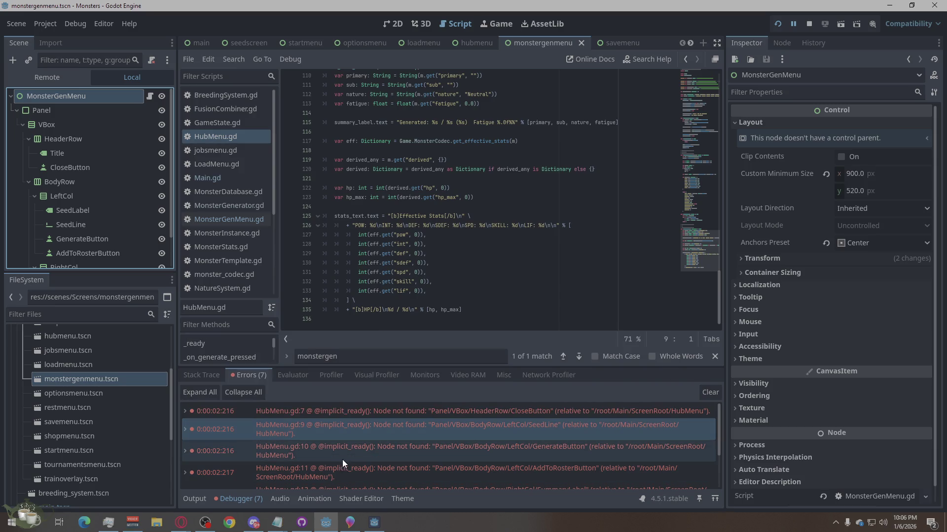
mouse_move(342, 446)
mouse_move(353, 409)
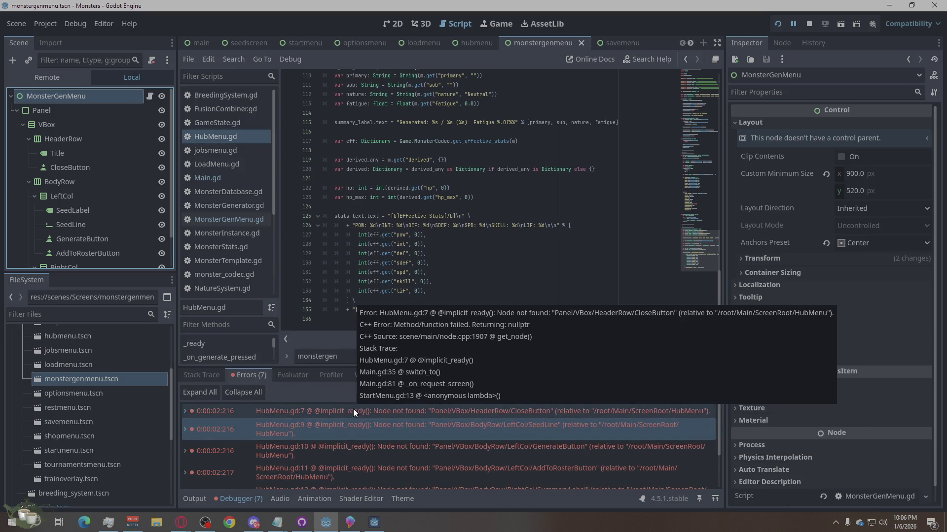
right_click(353, 409)
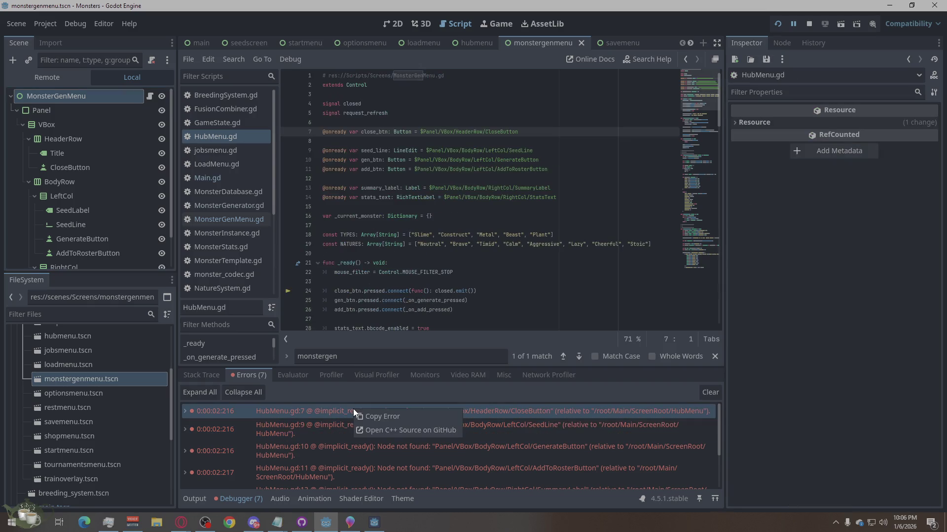
- Copy the HubMenu.gd line 9 missing-node error and inspect the line 10 GenerateButton error
left_click(412, 418)
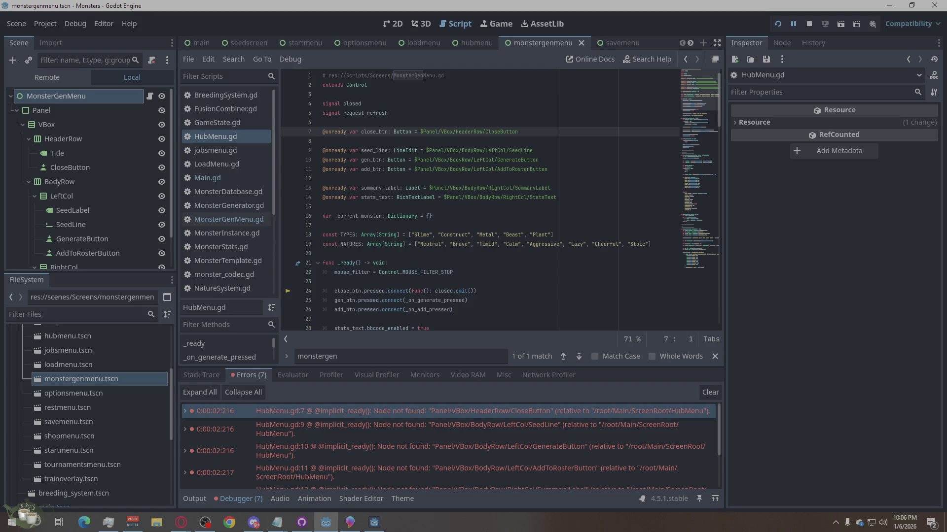
key("alt+Tab")
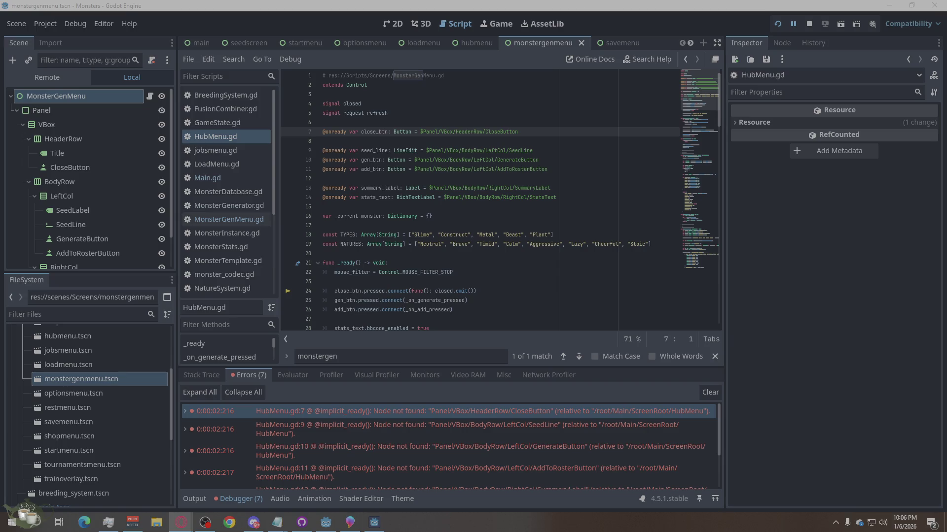
right_click(659, 435)
left_click(674, 442)
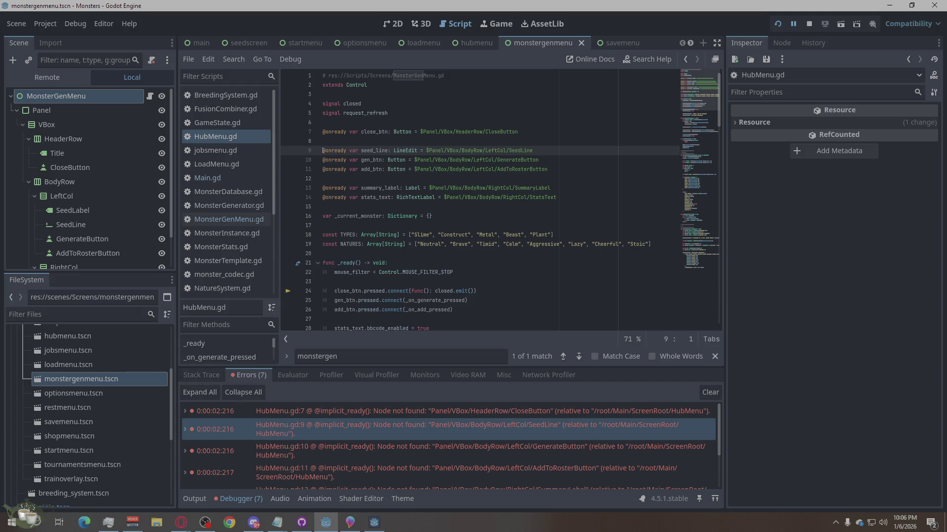
left_click(181, 522)
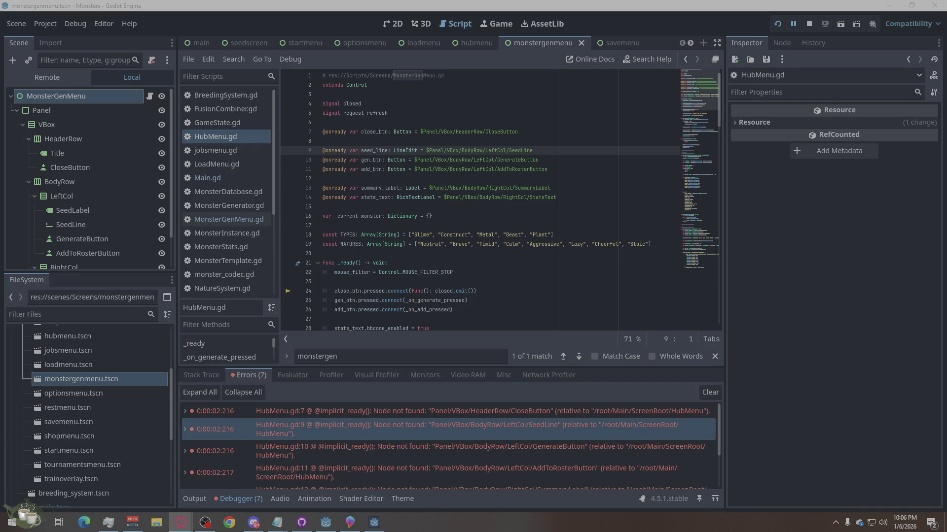
left_click(680, 451)
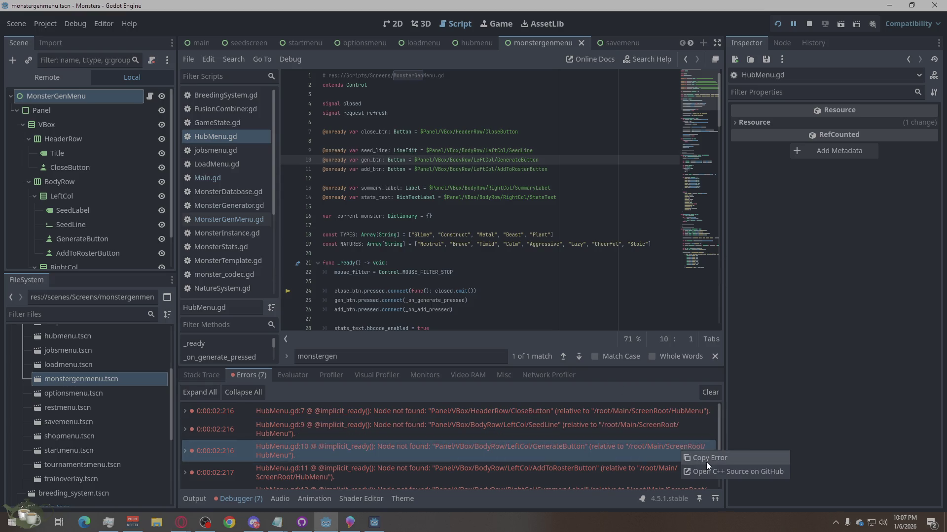
left_click(181, 522)
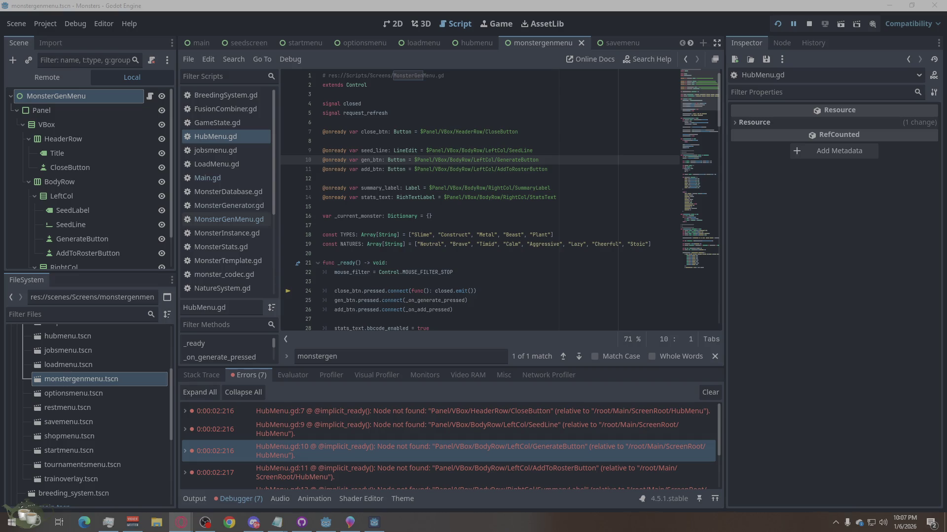
- Review the line 11, 13 and 14 missing-node errors, then copy the null-instance 'pressed' error
left_click(663, 472)
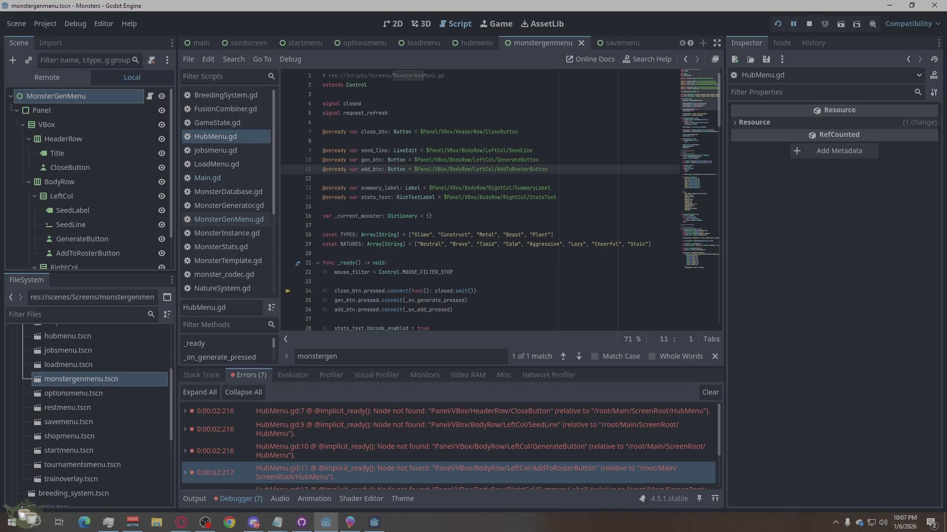
left_click(181, 522)
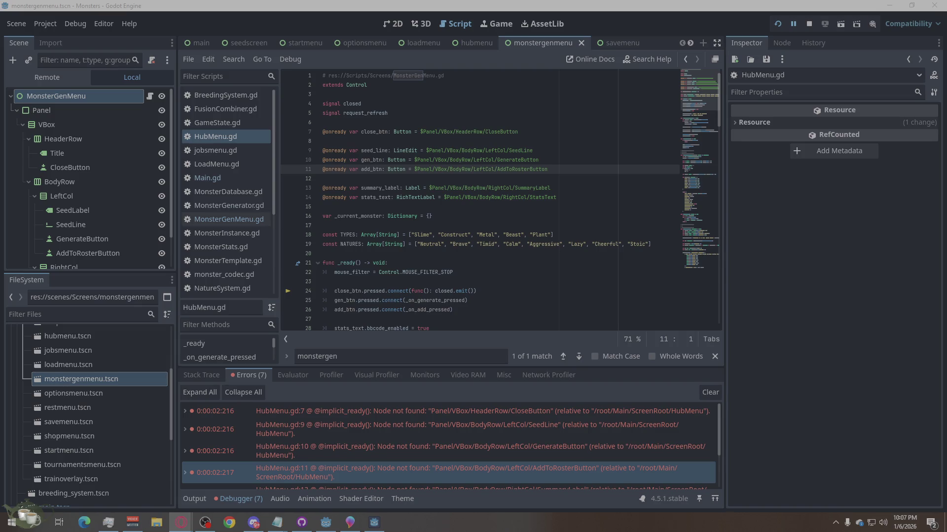
scroll(682, 444, "down", 1)
left_click(685, 462)
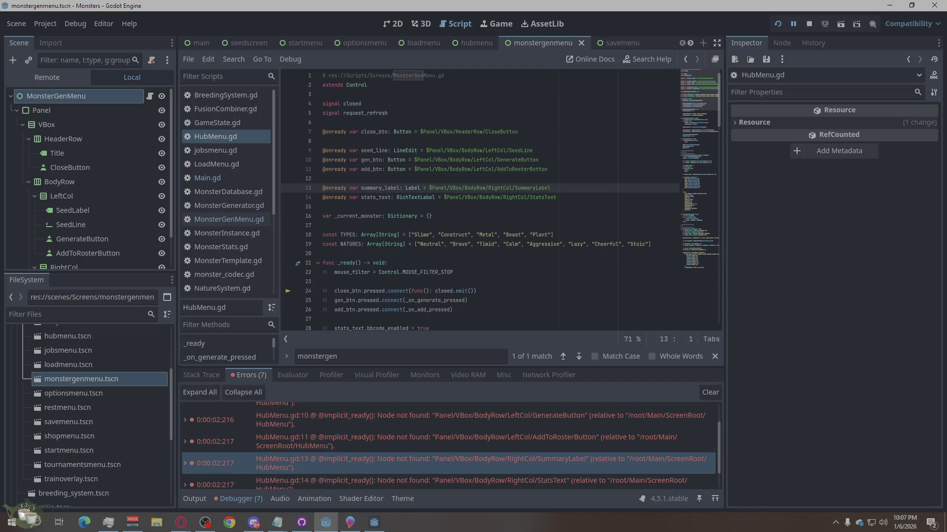
key("alt+Tab")
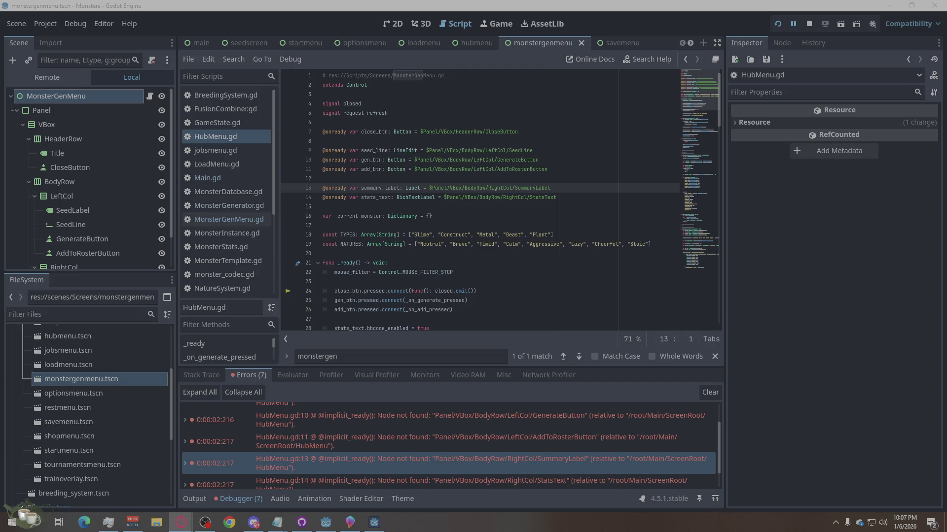
scroll(572, 455, "down", 1)
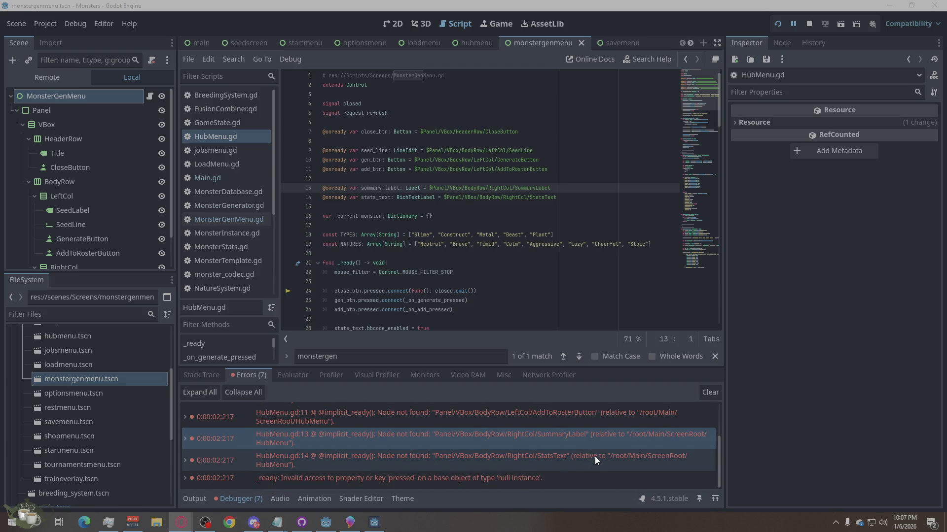
left_click(595, 456)
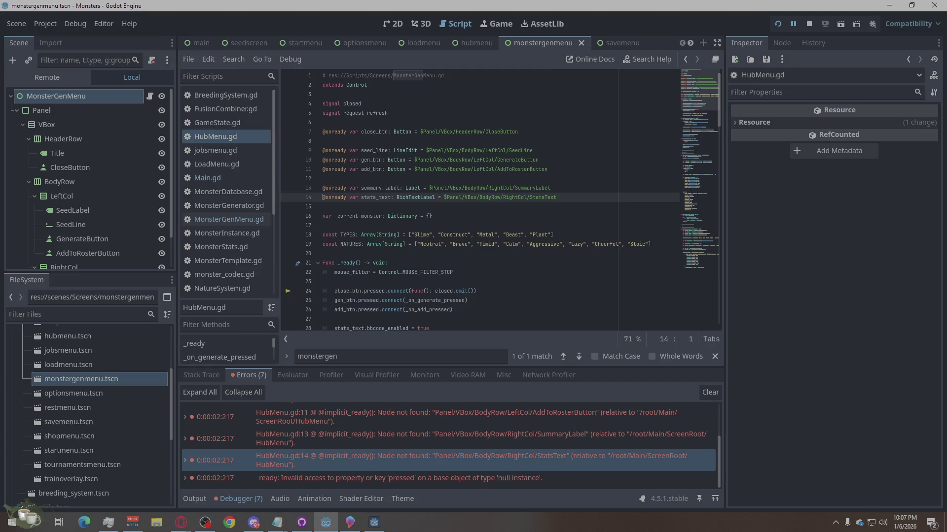
key("alt+Tab")
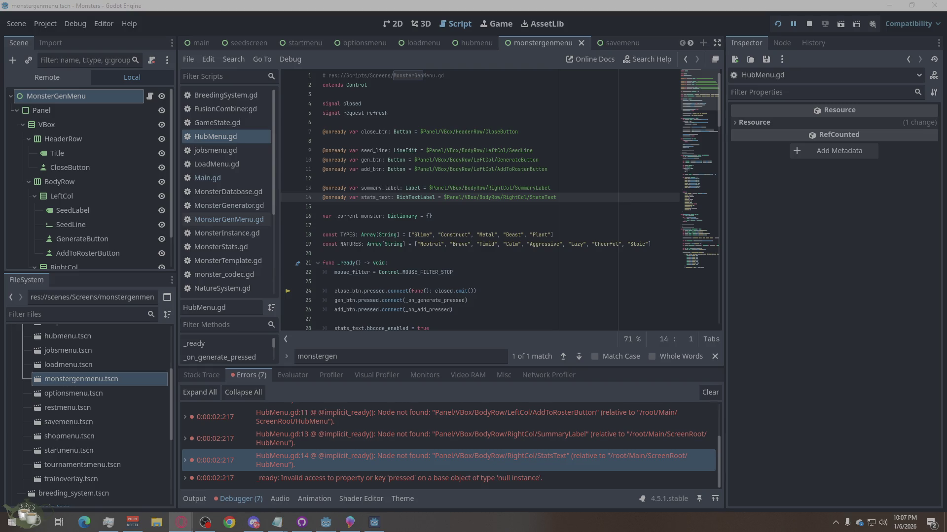
right_click(557, 479)
left_click(579, 487)
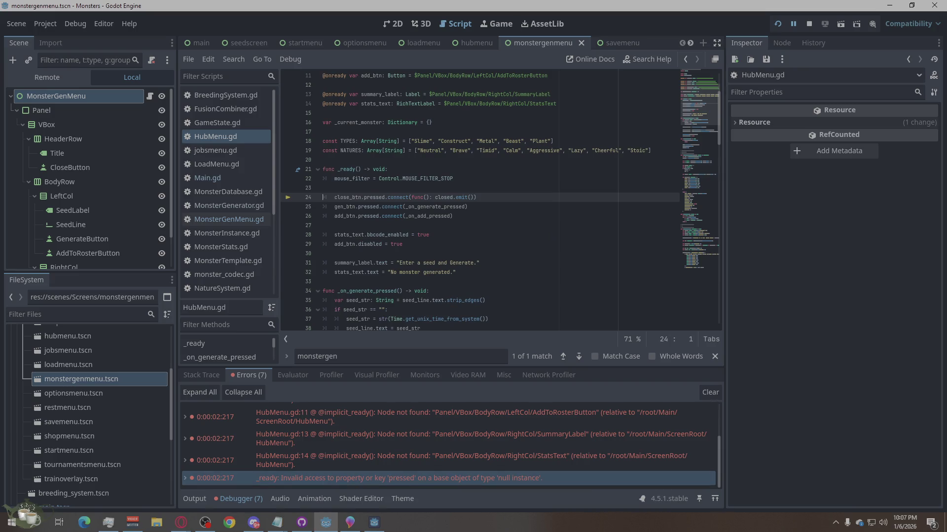
key("alt+Tab")
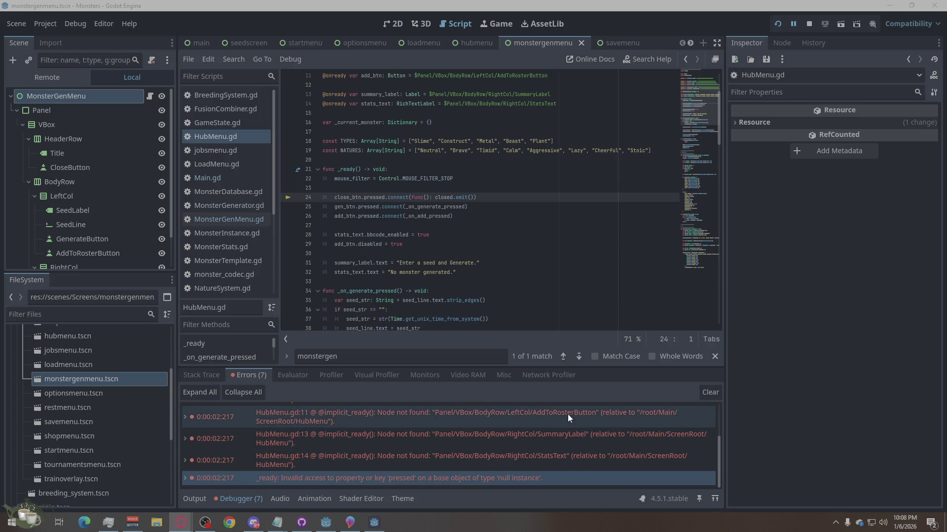
- Glance at the savemenu scene, then switch back to the monstergenmenu scene
left_click(358, 526)
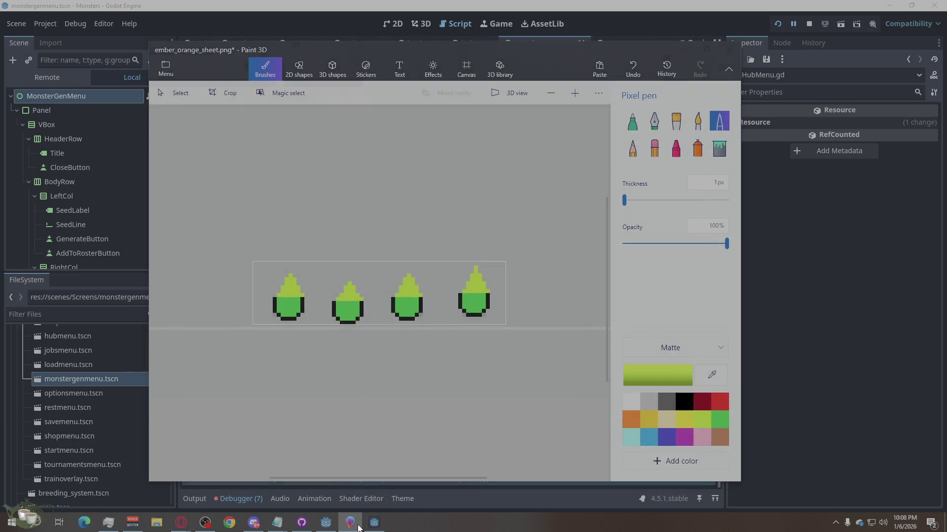
left_click(358, 526)
left_click(614, 40)
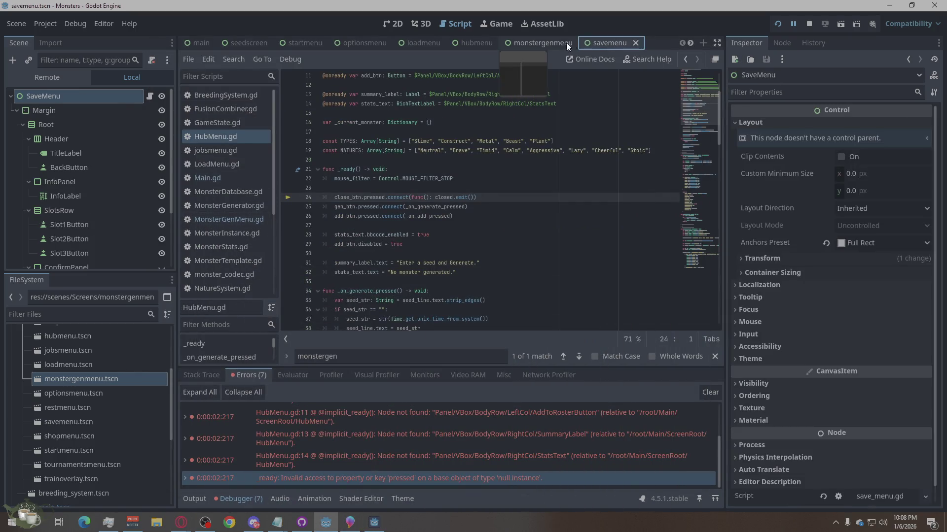
left_click(555, 43)
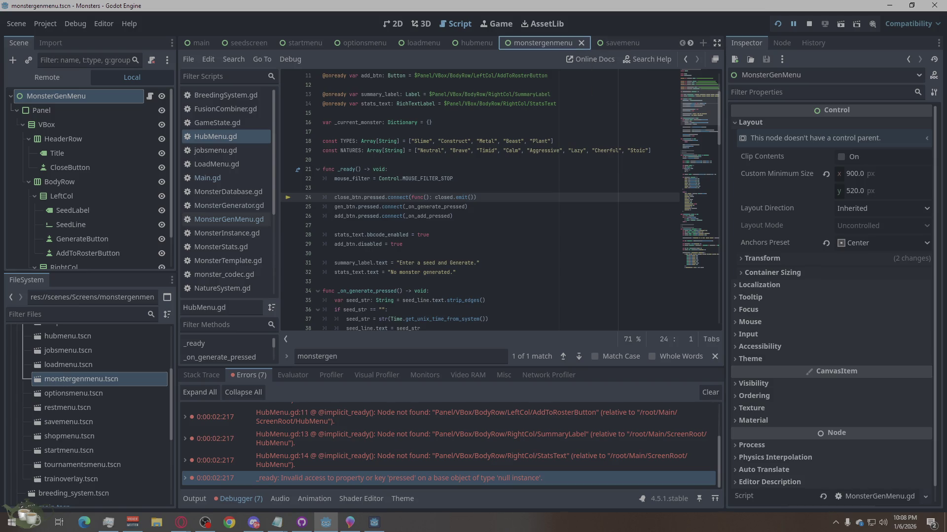
left_click(254, 522)
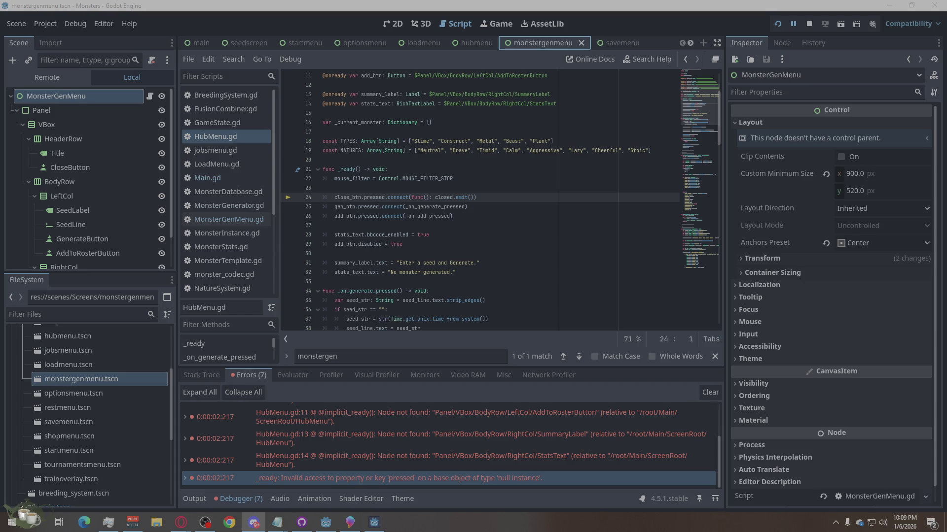
left_click(325, 523)
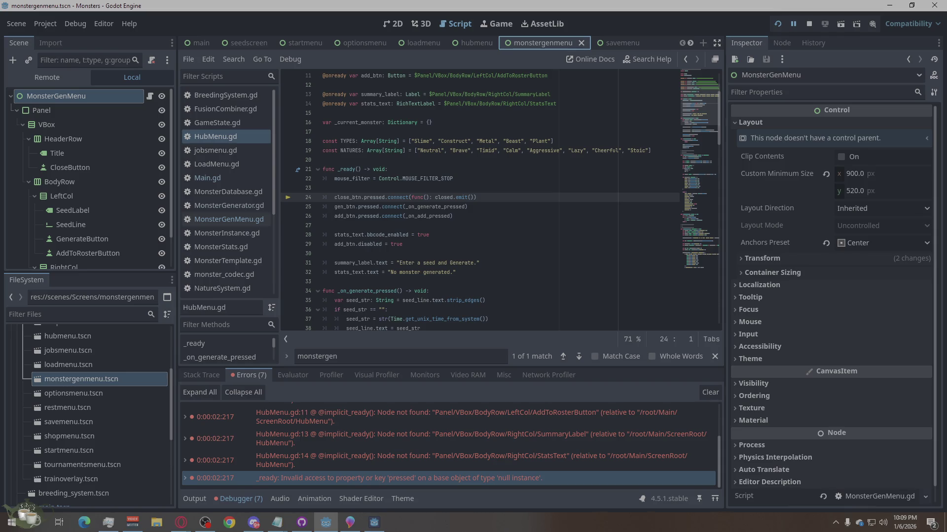
left_click(181, 522)
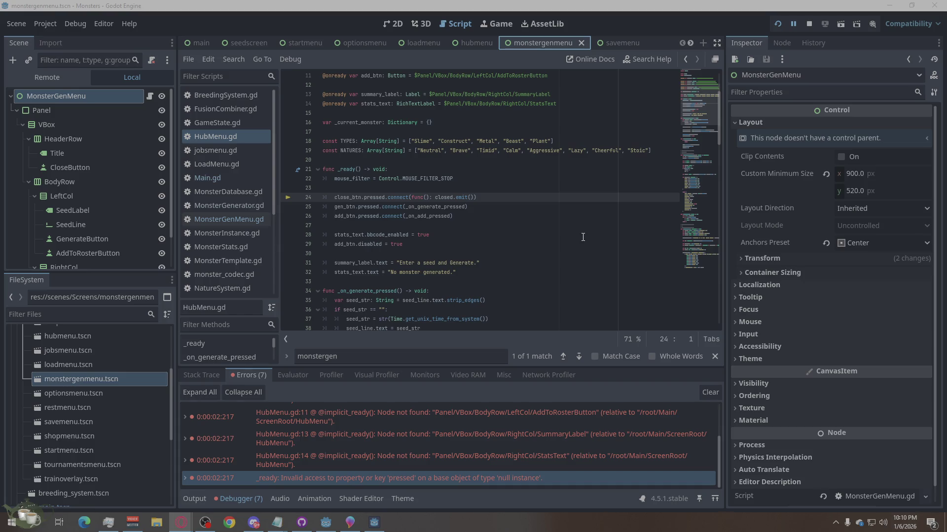
- Select the whole hub menu script and paste the new version over it
left_click(465, 44)
left_click(462, 235)
right_click(462, 233)
left_click(495, 338)
key("Right")
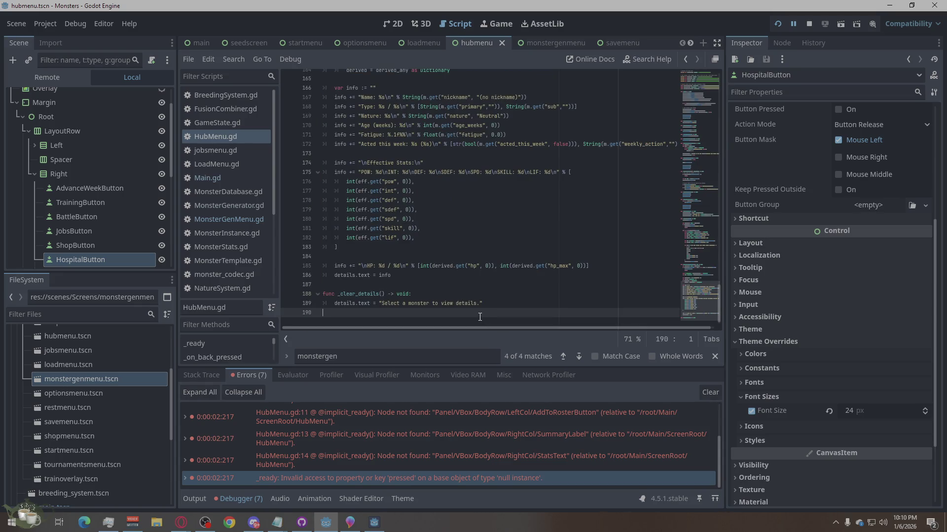
- Restart the game and choose New Game, which halts at HubMenu.gd line 48
left_click(809, 26)
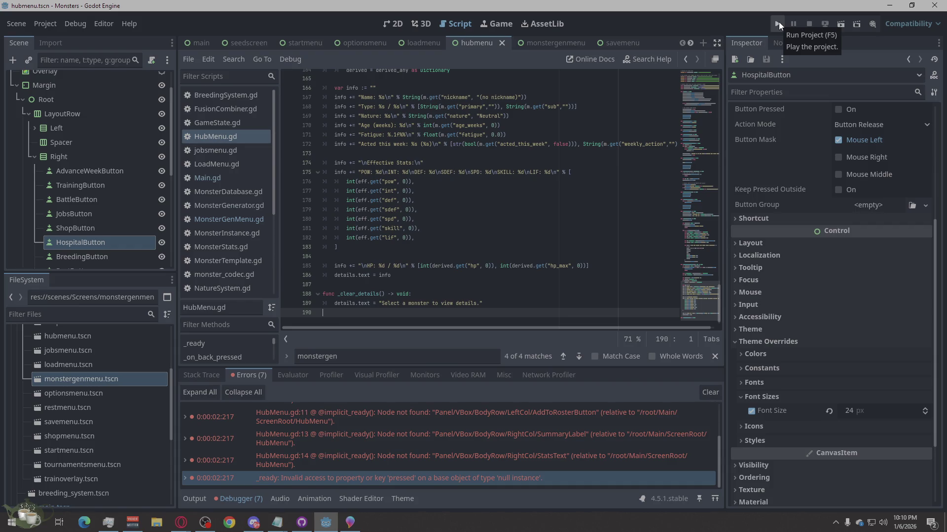
left_click(779, 22)
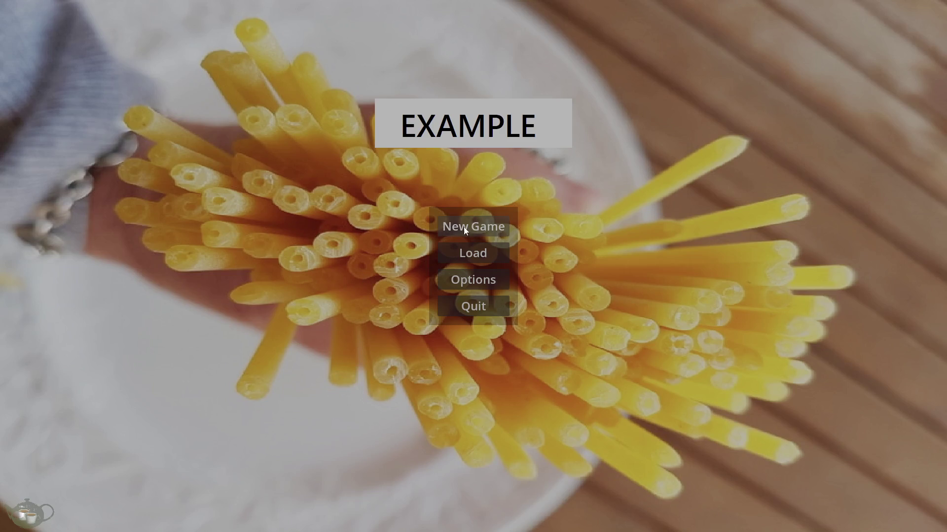
left_click(463, 226)
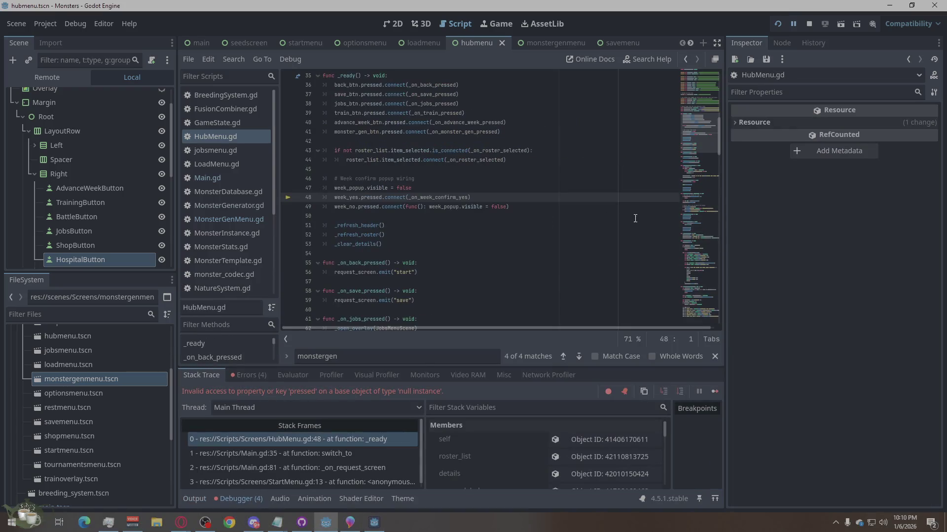
- From the crash error list, jump to line 26 and change 'Vbox' to 'VBox'
left_click(247, 375)
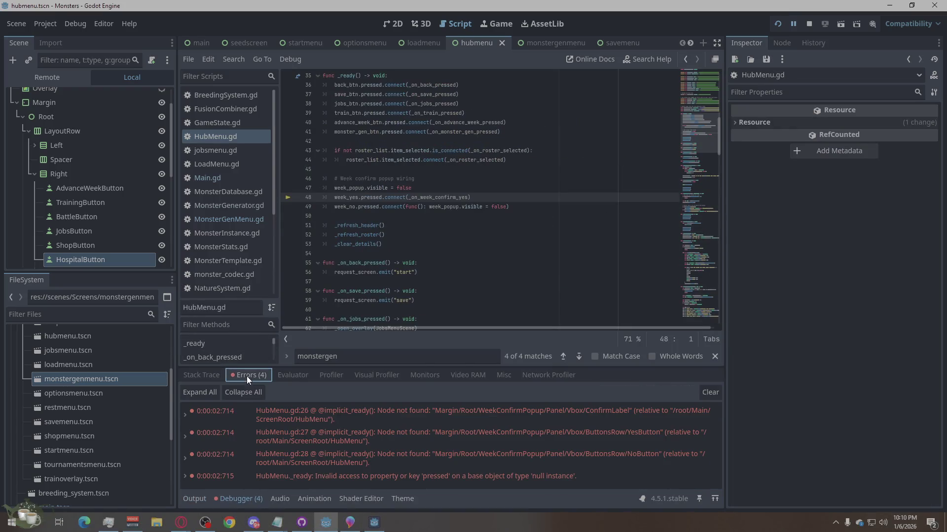
left_click(558, 412)
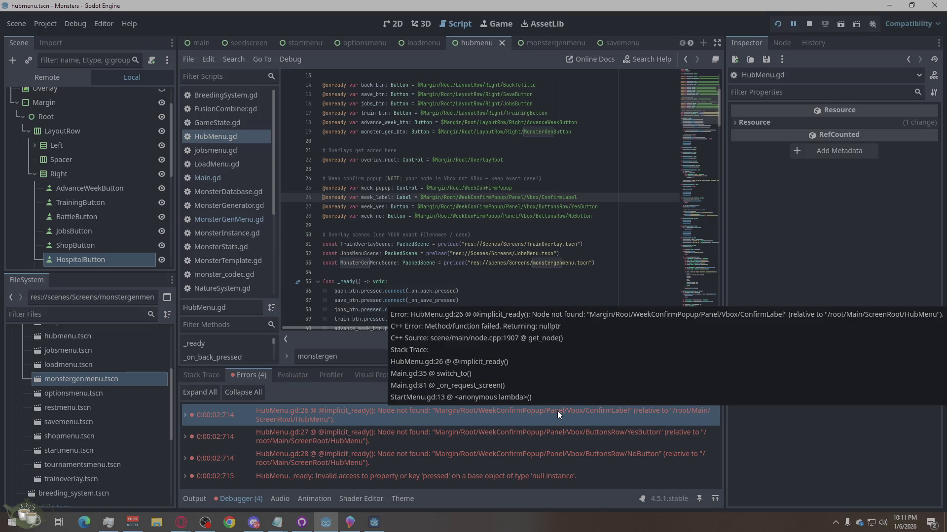
left_click(530, 198)
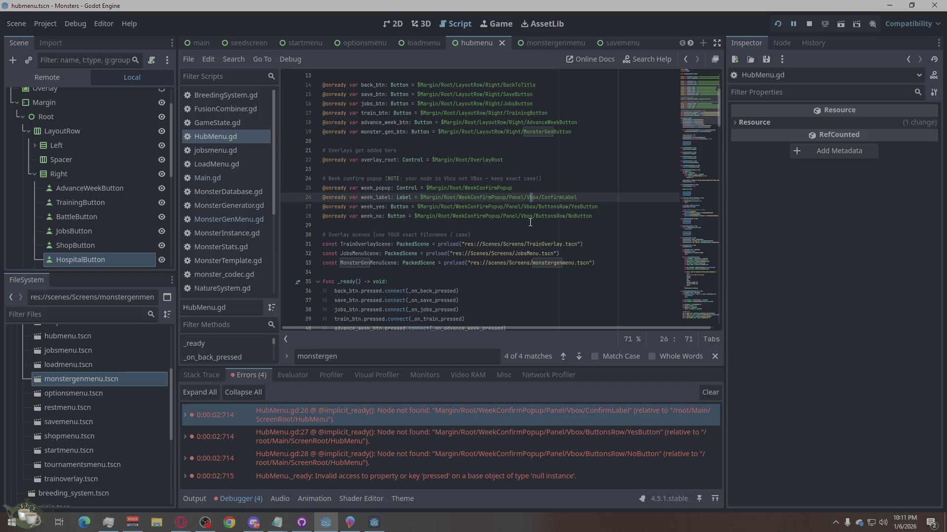
key("Delete")
type("B")
- Change 'Vbox' to 'VBox' on lines 27 and 28, then stop the running game
left_click(545, 182)
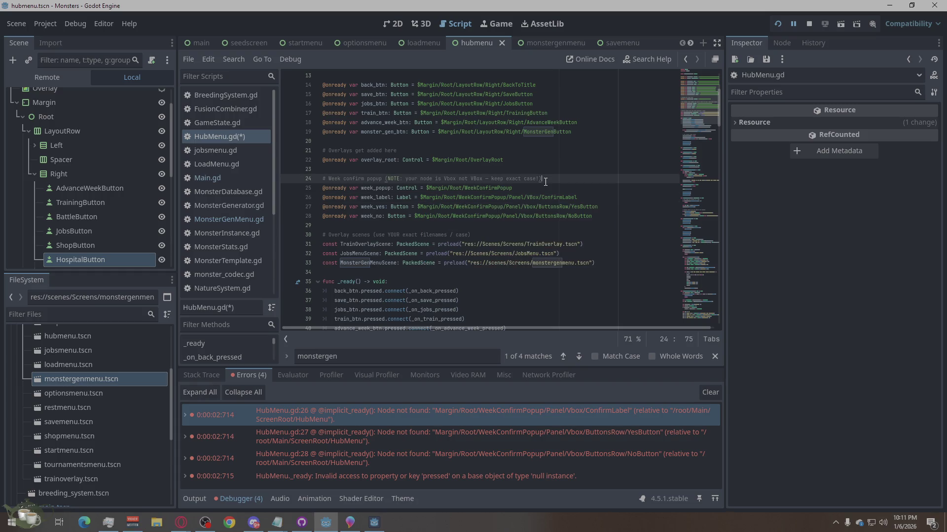
left_click(527, 207)
key("Delete")
type("B")
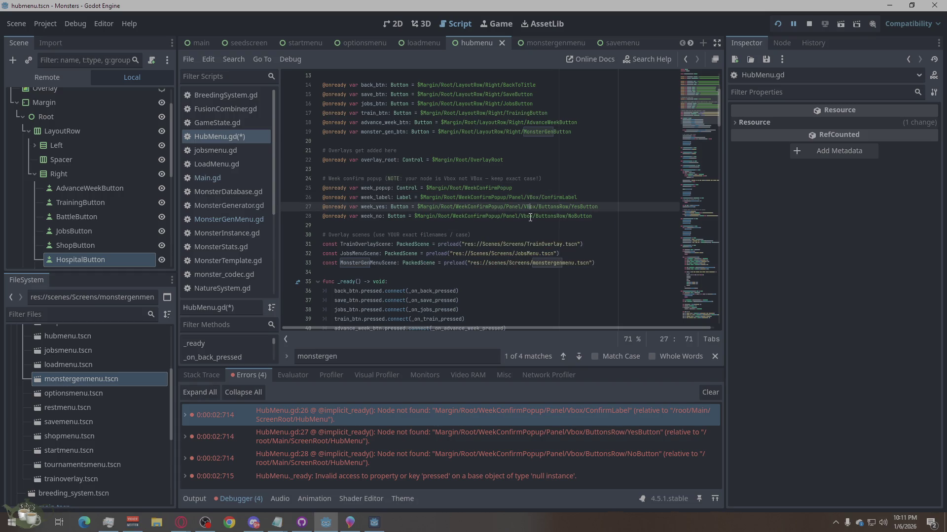
left_click(547, 170)
left_click(527, 216)
key("Delete")
type("B")
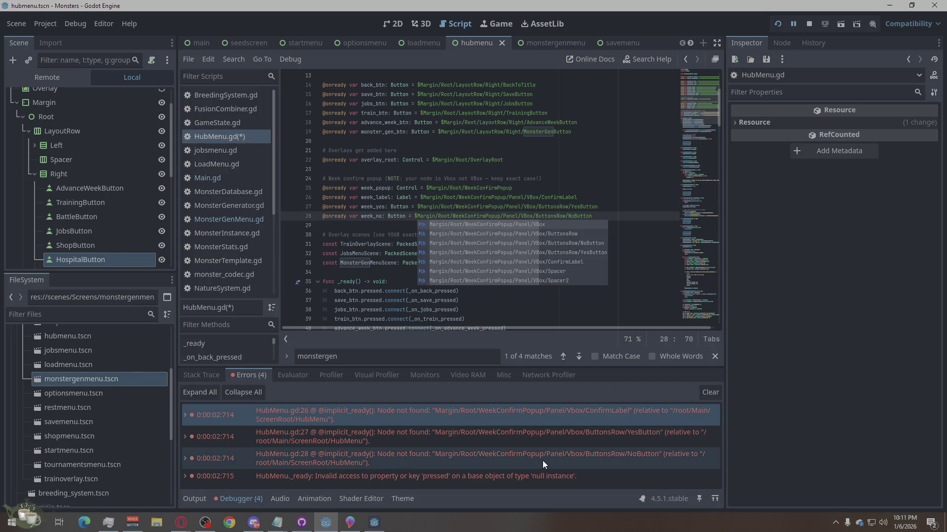
left_click(808, 22)
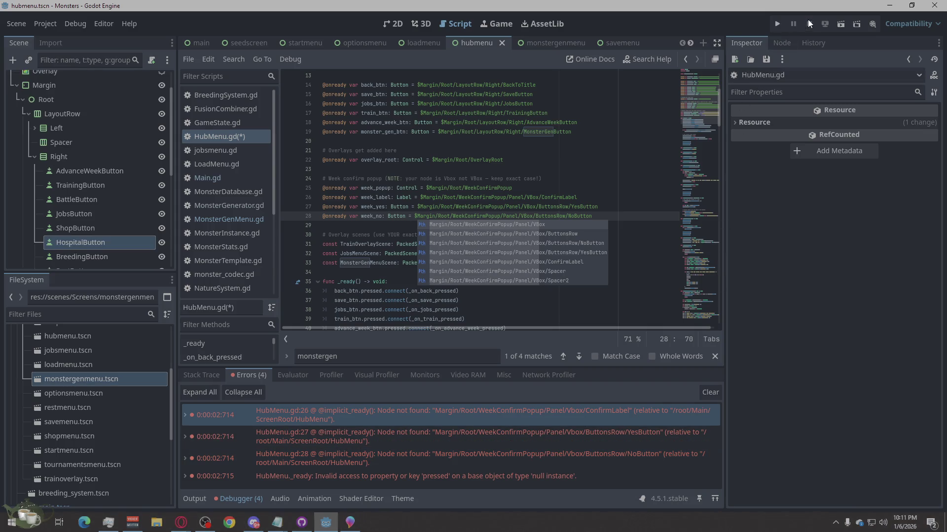
- Run the project, start a new game, and add a generated Shrine monster to the roster
left_click(776, 25)
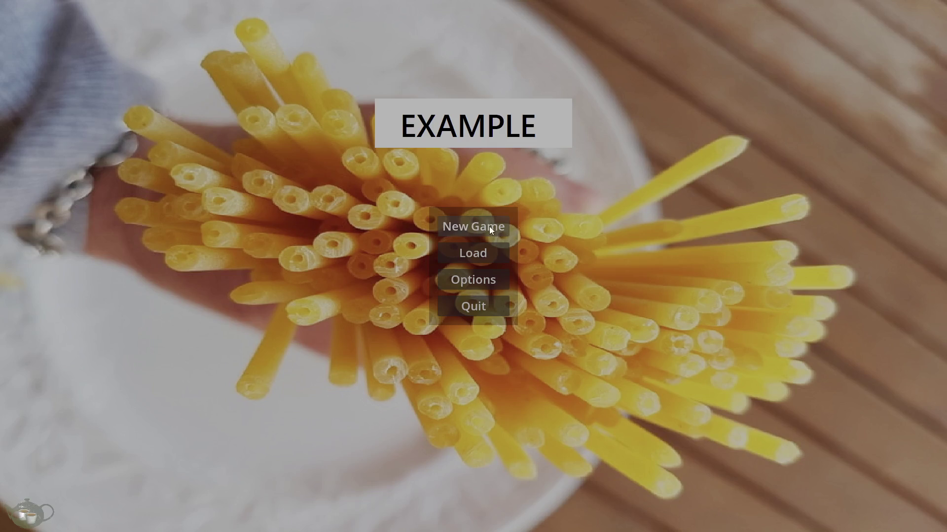
left_click(495, 226)
left_click(861, 294)
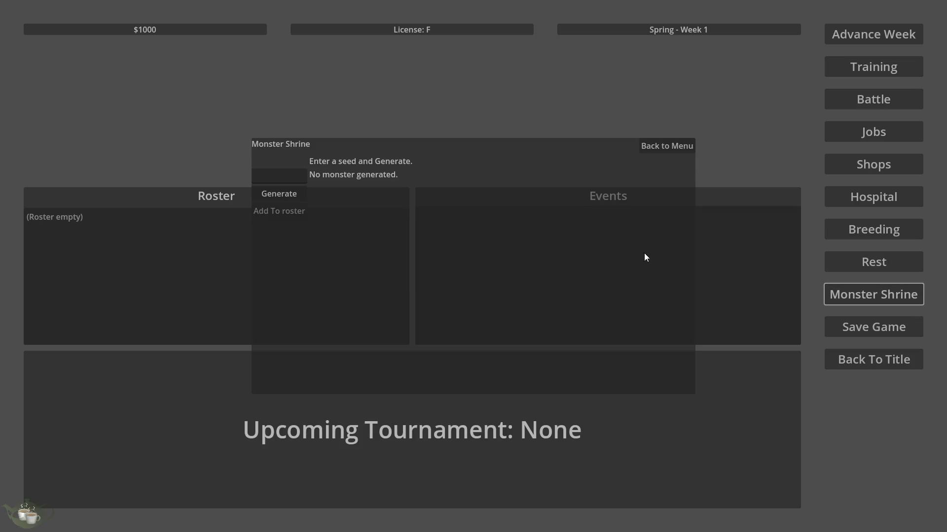
left_click(273, 195)
left_click(276, 212)
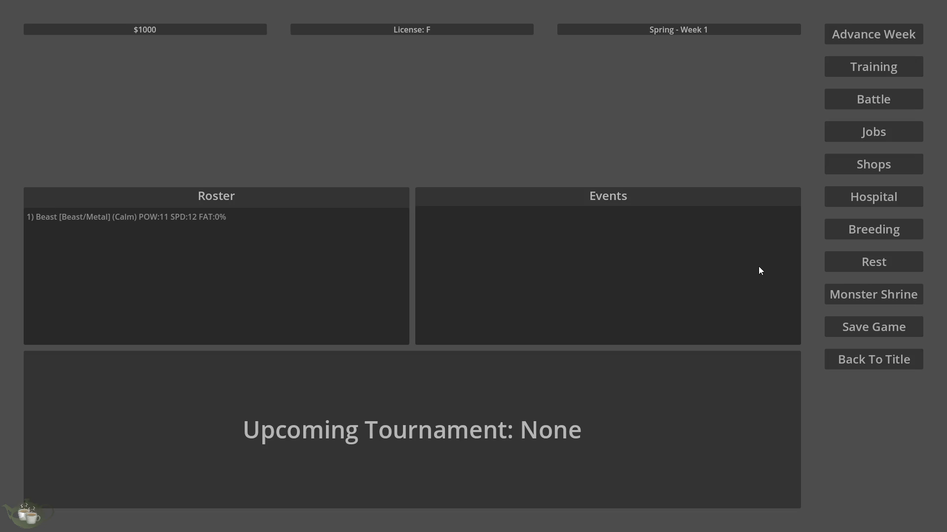
- Send the Beast/Metal monster on a Delivery Run, then advance to the next week
left_click(881, 137)
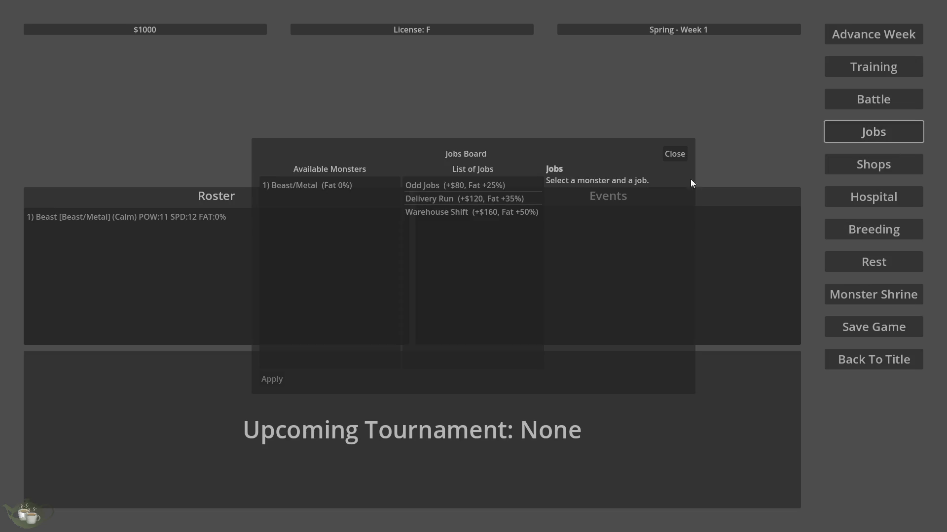
left_click(380, 186)
left_click(426, 199)
left_click(285, 383)
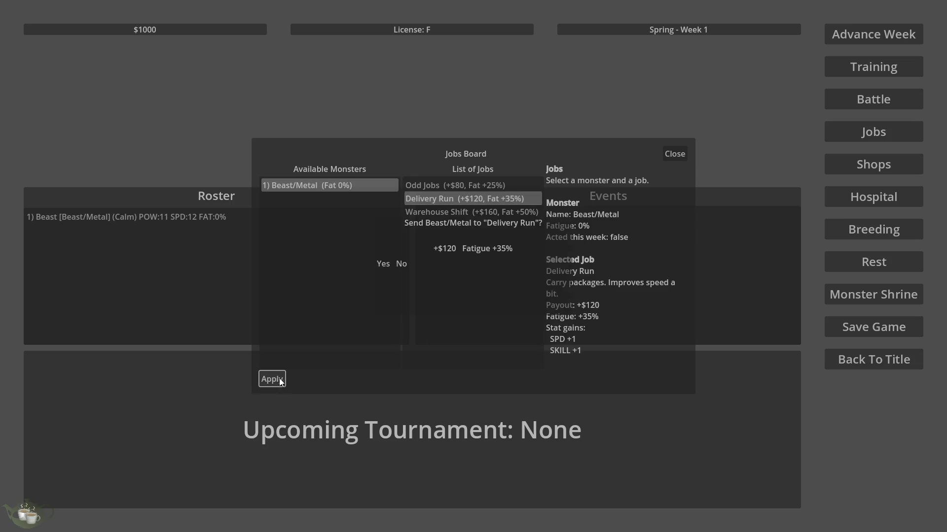
left_click(384, 264)
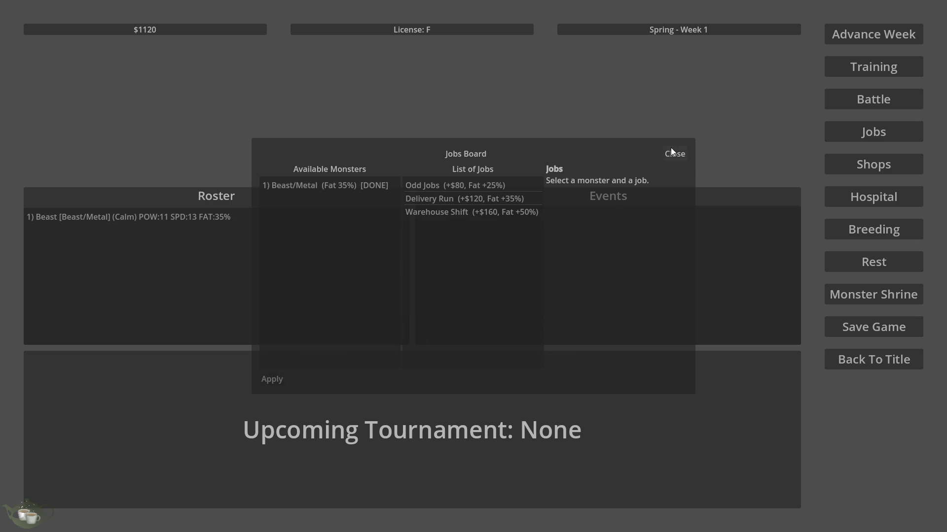
left_click(672, 153)
left_click(854, 34)
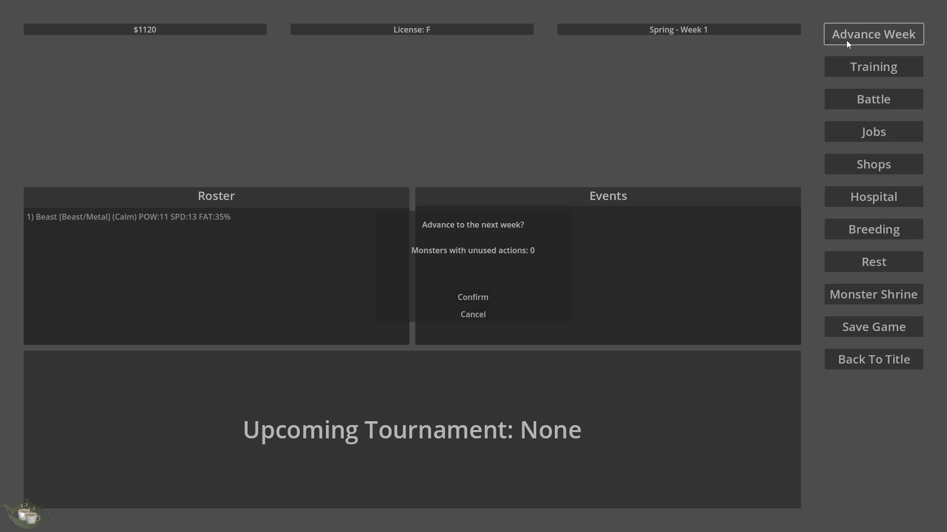
left_click(468, 297)
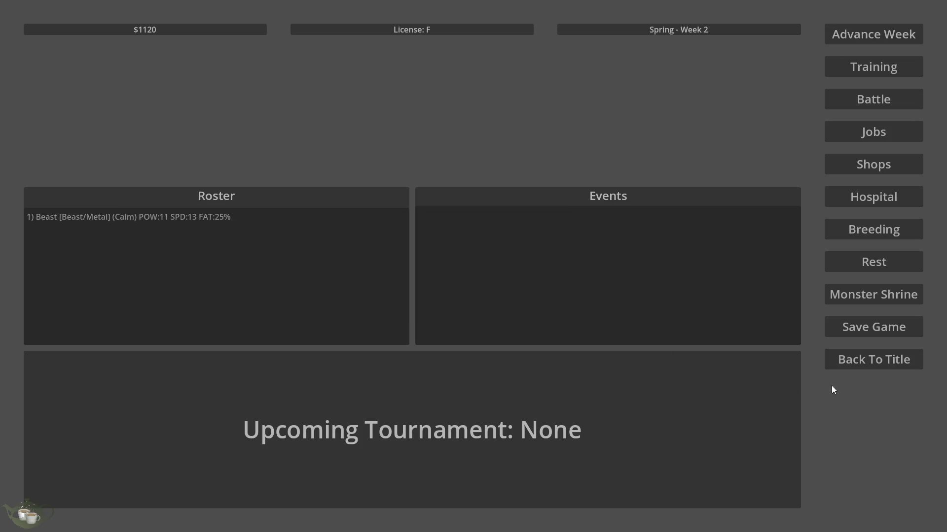
- Save the game into Slot 2, confirming the overwrite, twice
left_click(886, 327)
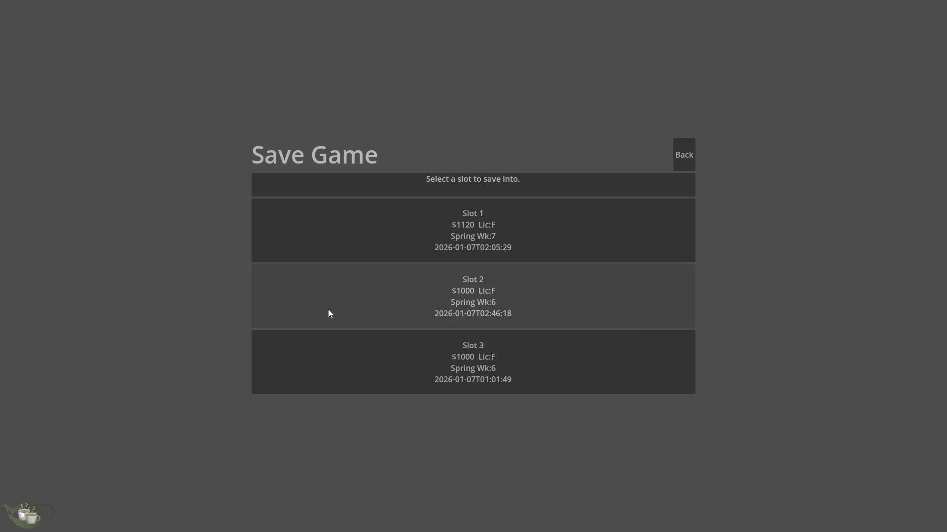
left_click(329, 314)
left_click(400, 385)
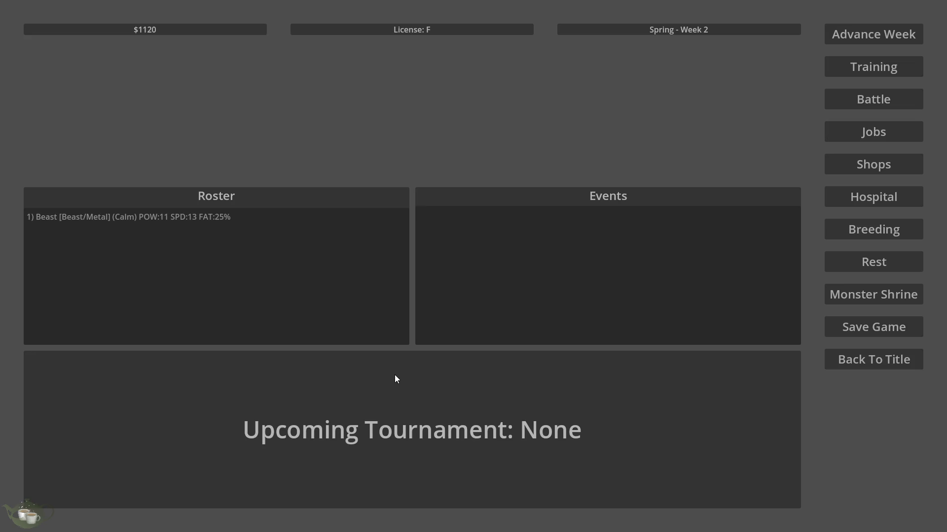
left_click(901, 323)
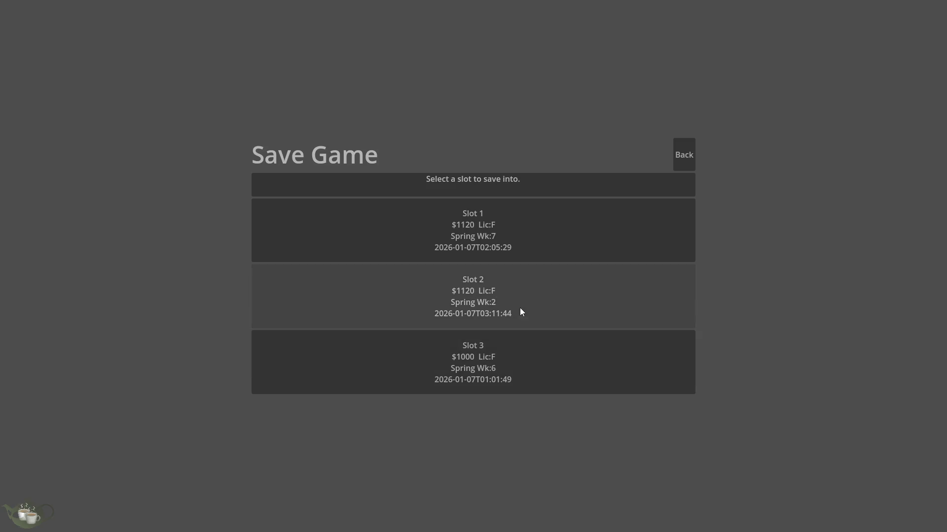
left_click(518, 308)
left_click(404, 386)
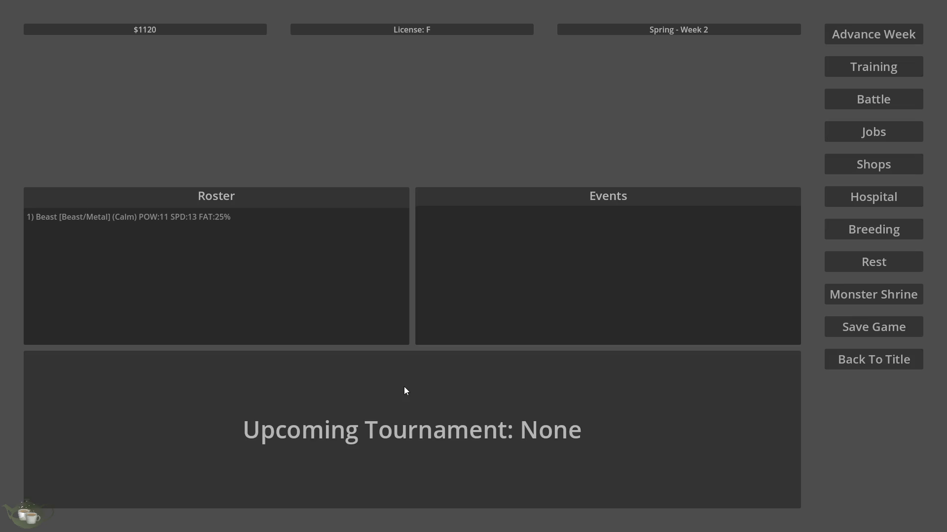
- Reopen the save screen, pick among Slots 1, 3 and 2, then return to the hub
left_click(870, 331)
left_click(506, 250)
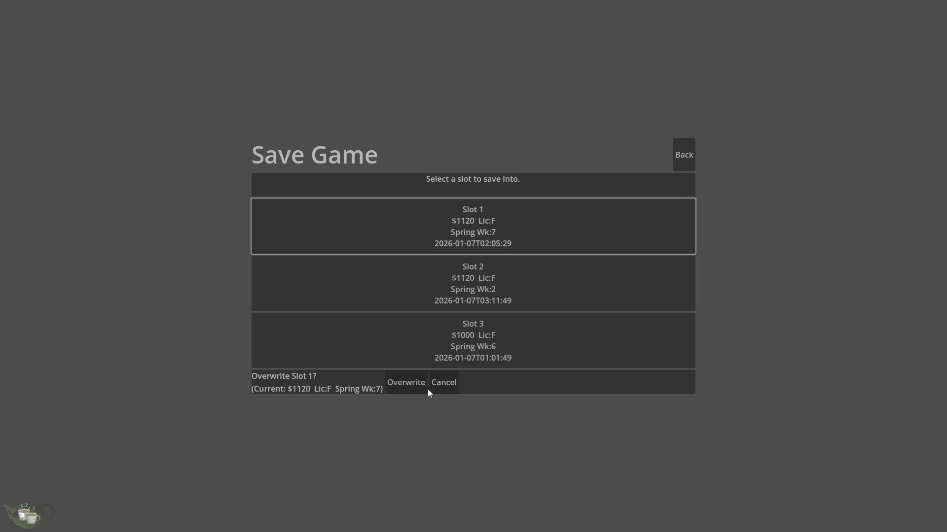
left_click(478, 339)
left_click(479, 283)
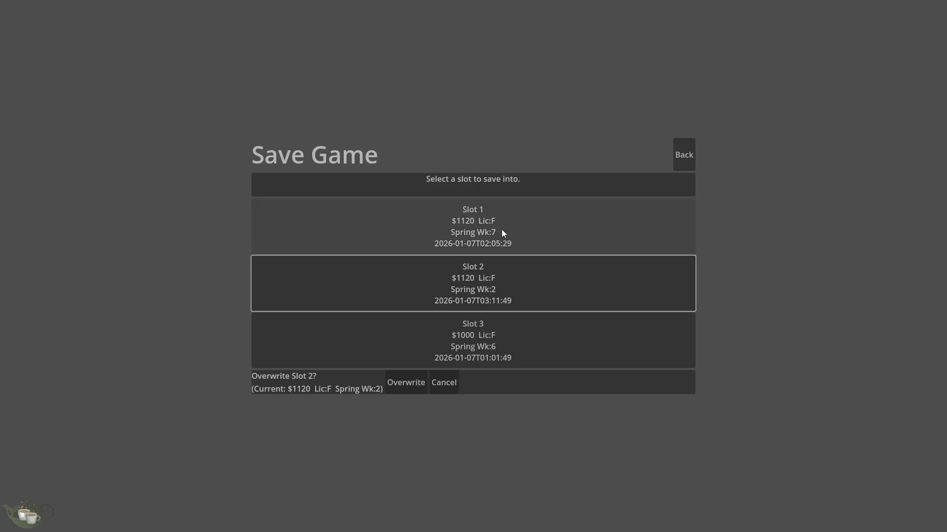
left_click(500, 234)
left_click(431, 356)
left_click(485, 219)
left_click(409, 389)
left_click(684, 151)
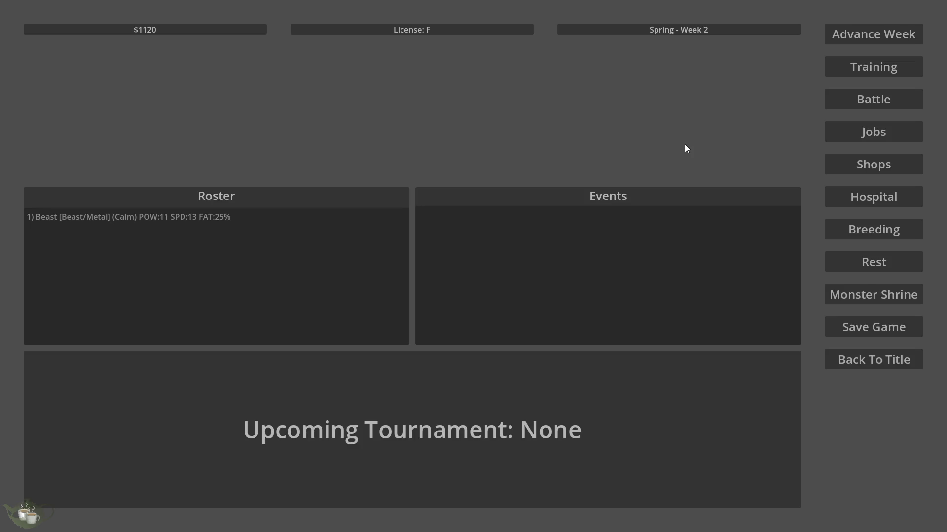
- Go back to the title screen and quit the game
left_click(875, 356)
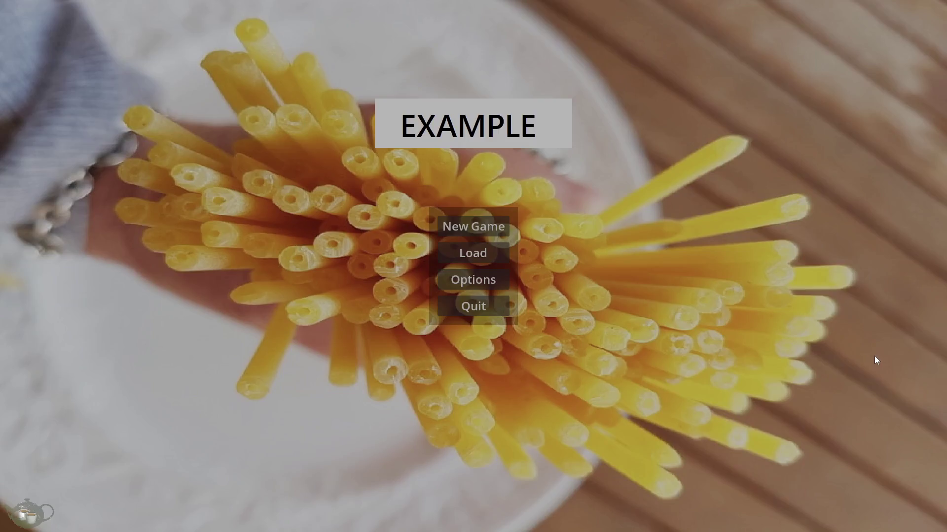
left_click(489, 315)
left_click(465, 306)
left_click(600, 324)
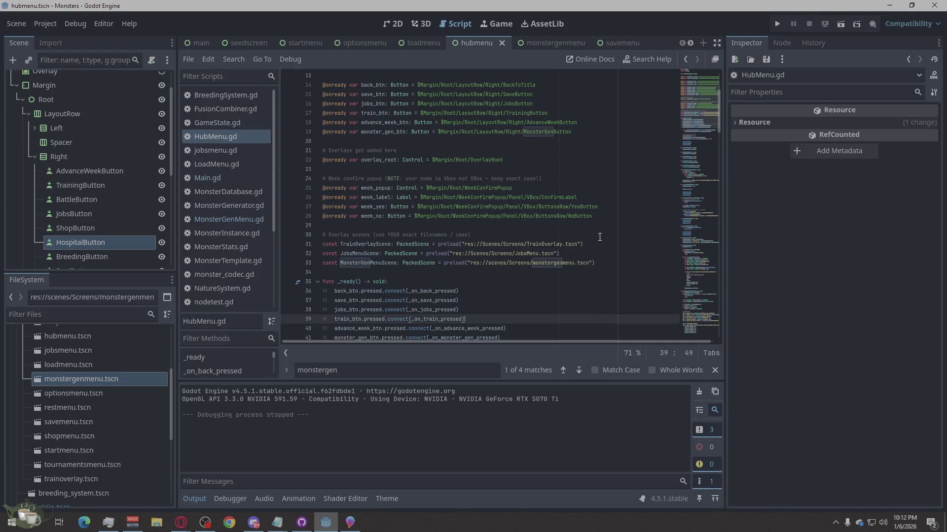
- Select all of HubMenu.gd's code from the right-click menu, then switch to the web browser
right_click(625, 162)
left_click(674, 273)
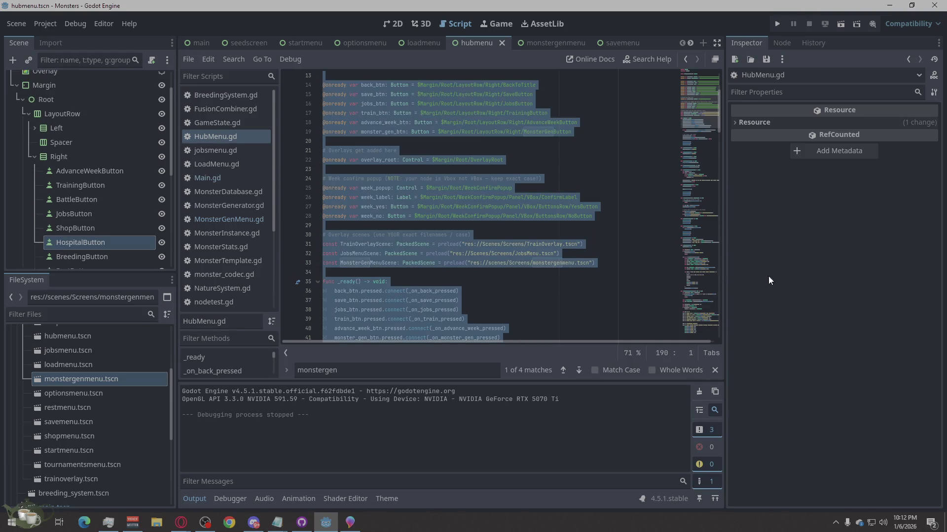
left_click(180, 522)
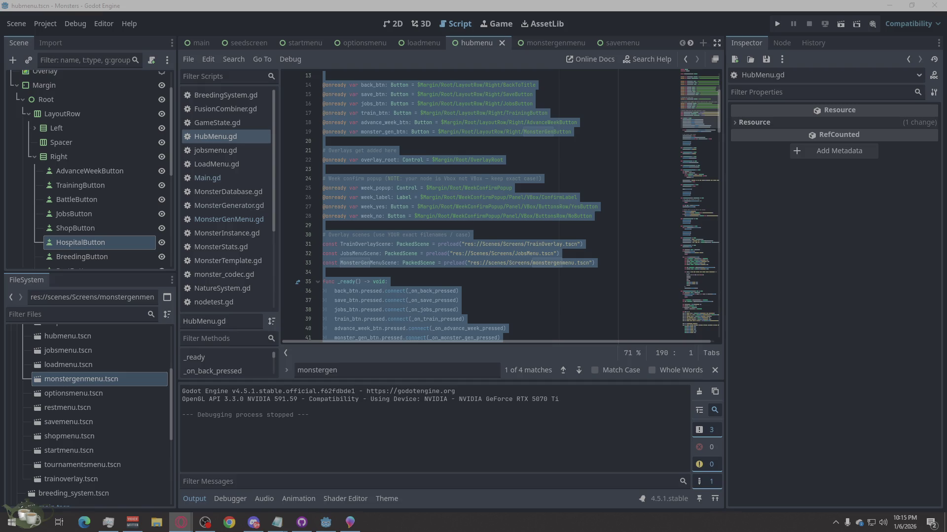
scroll(602, 42, "down", 6)
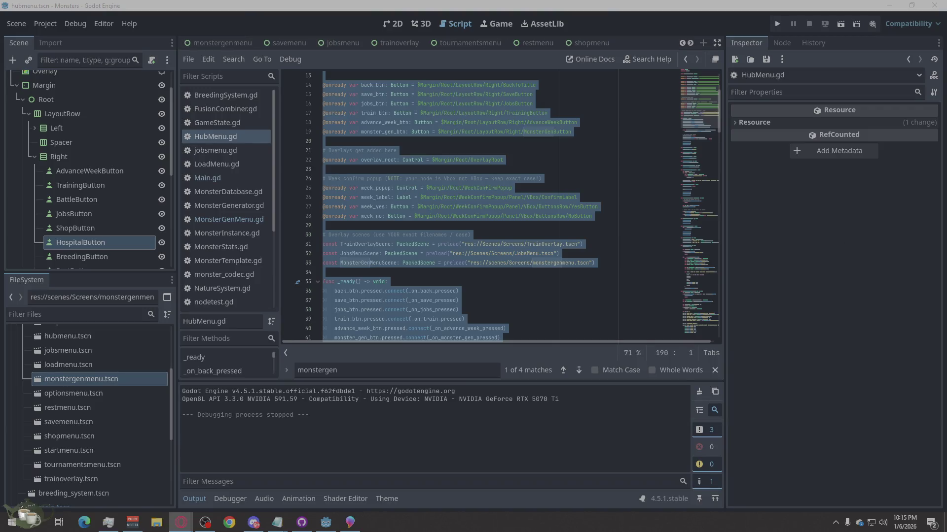
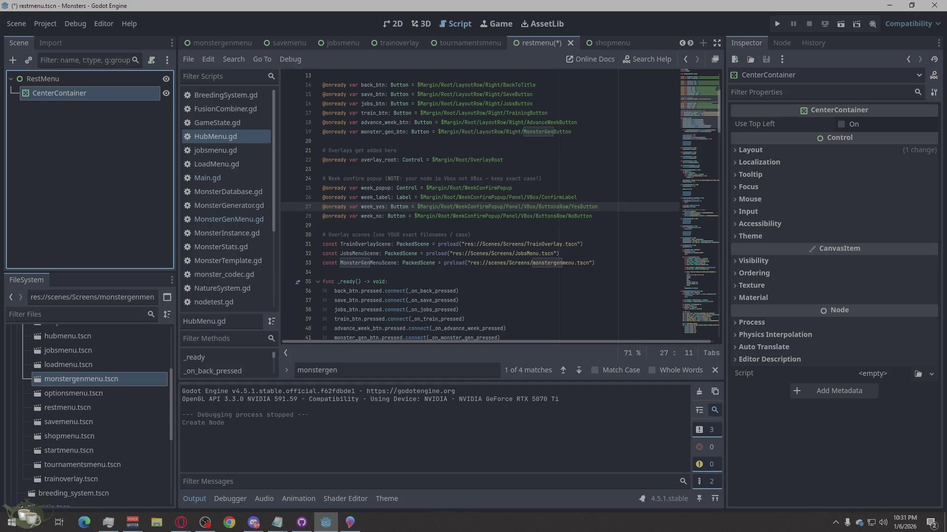
- Add a Control child node under RestMenu
right_click(49, 82)
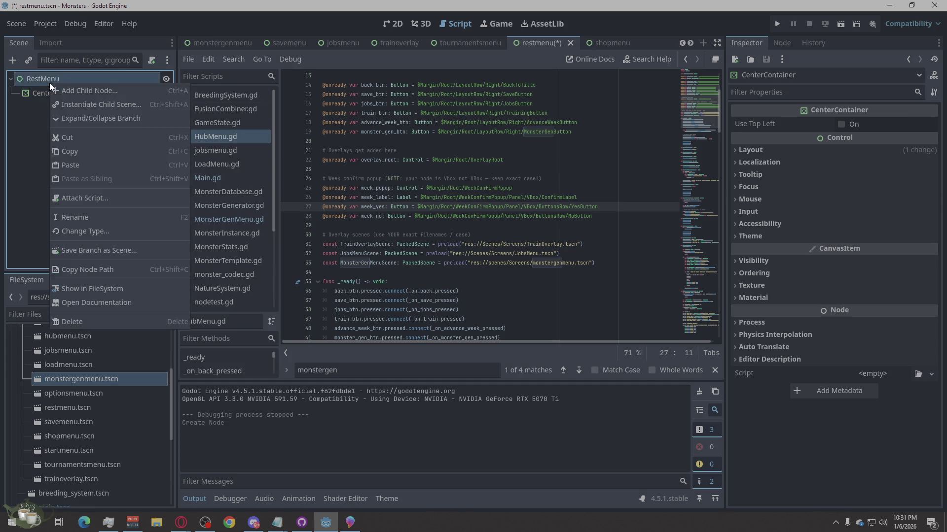
left_click(81, 89)
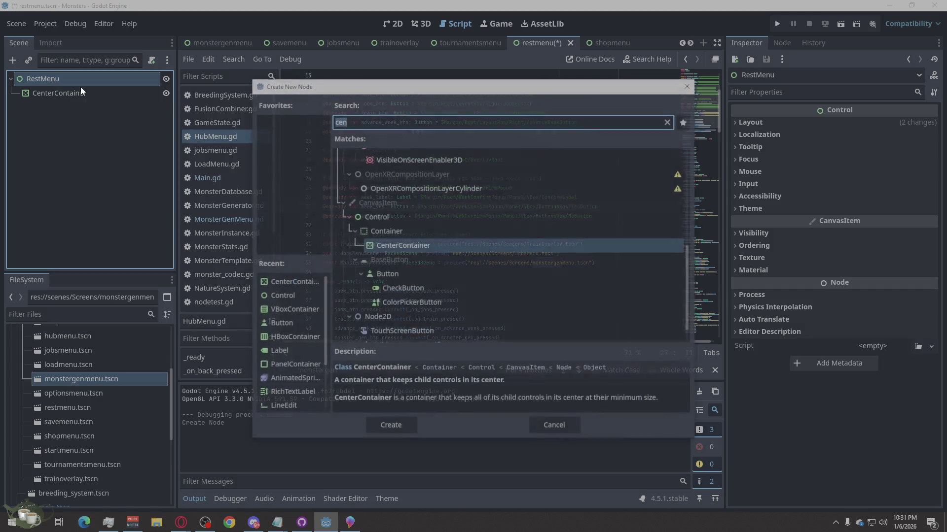
key("Up")
key("Up")
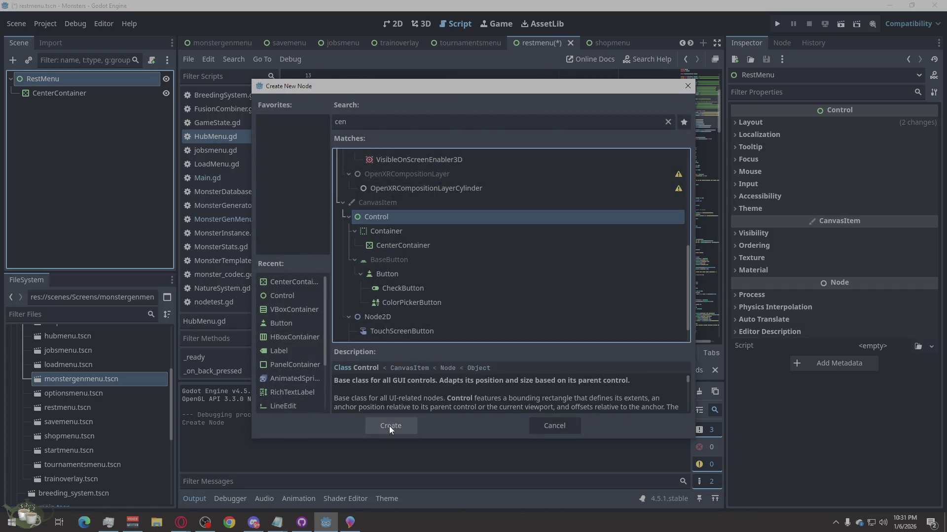
left_click(391, 425)
- Add a second Control child, Control2, then put the first Control node into rename mode
right_click(76, 83)
left_click(108, 91)
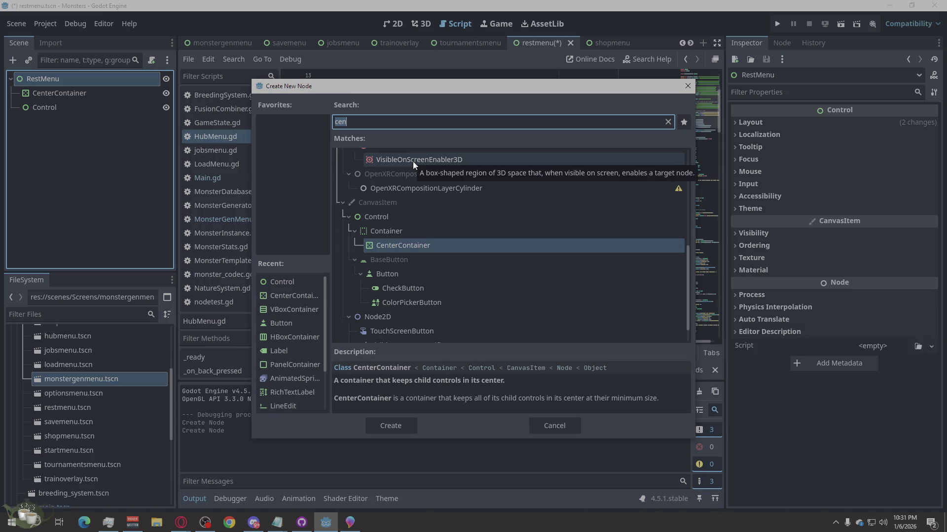
type("C")
left_click(401, 424)
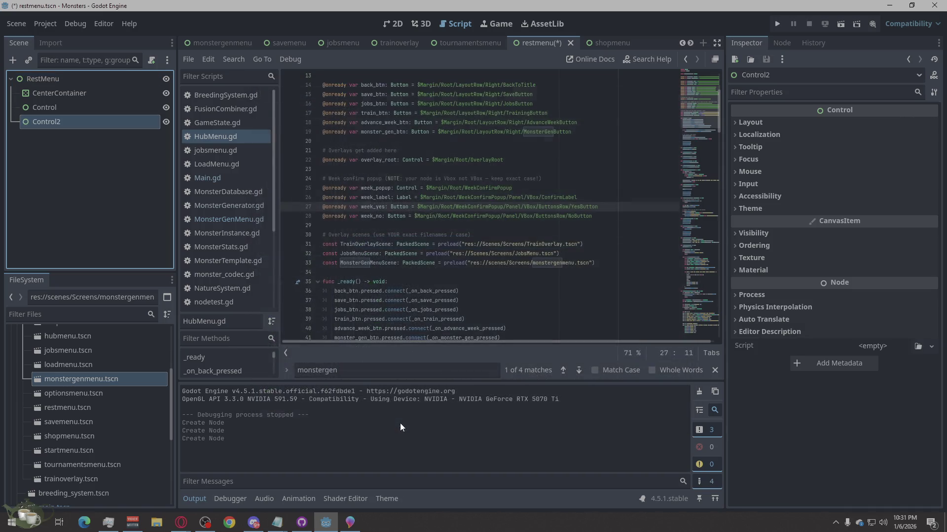
left_click(64, 102)
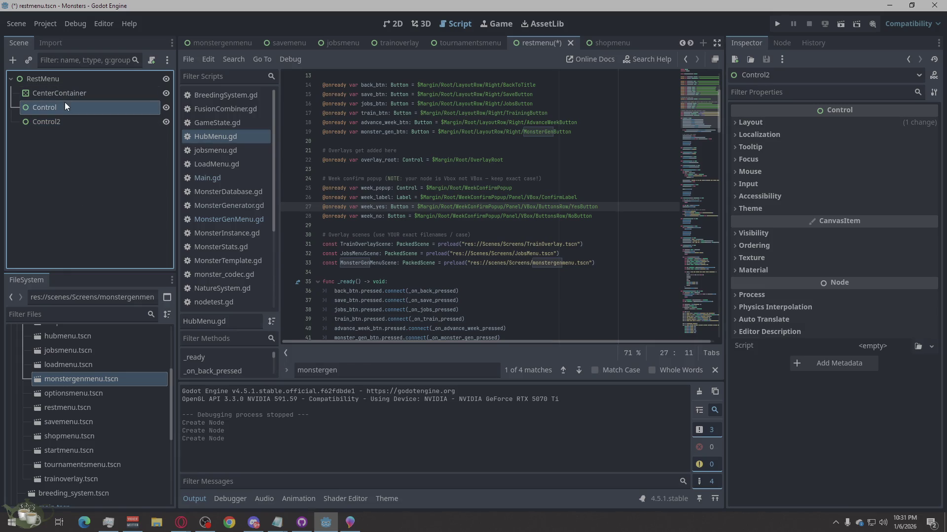
left_click(65, 103)
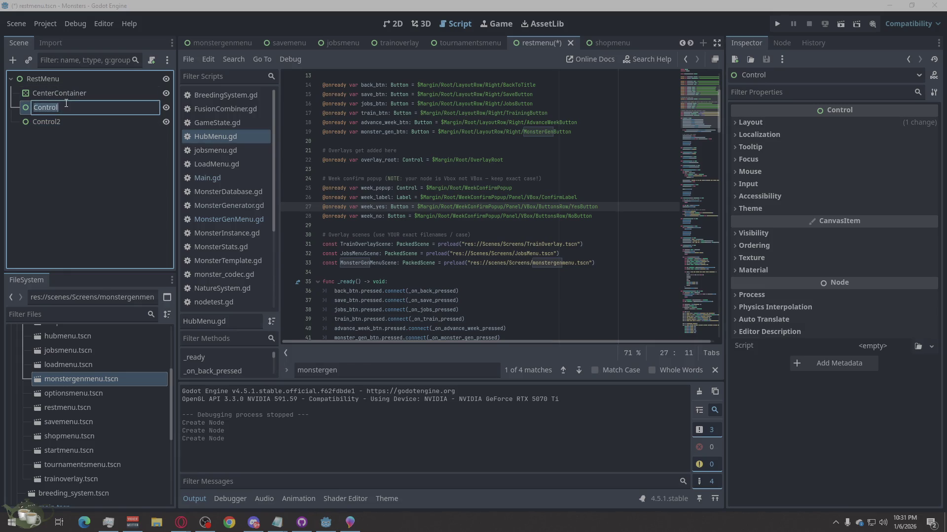